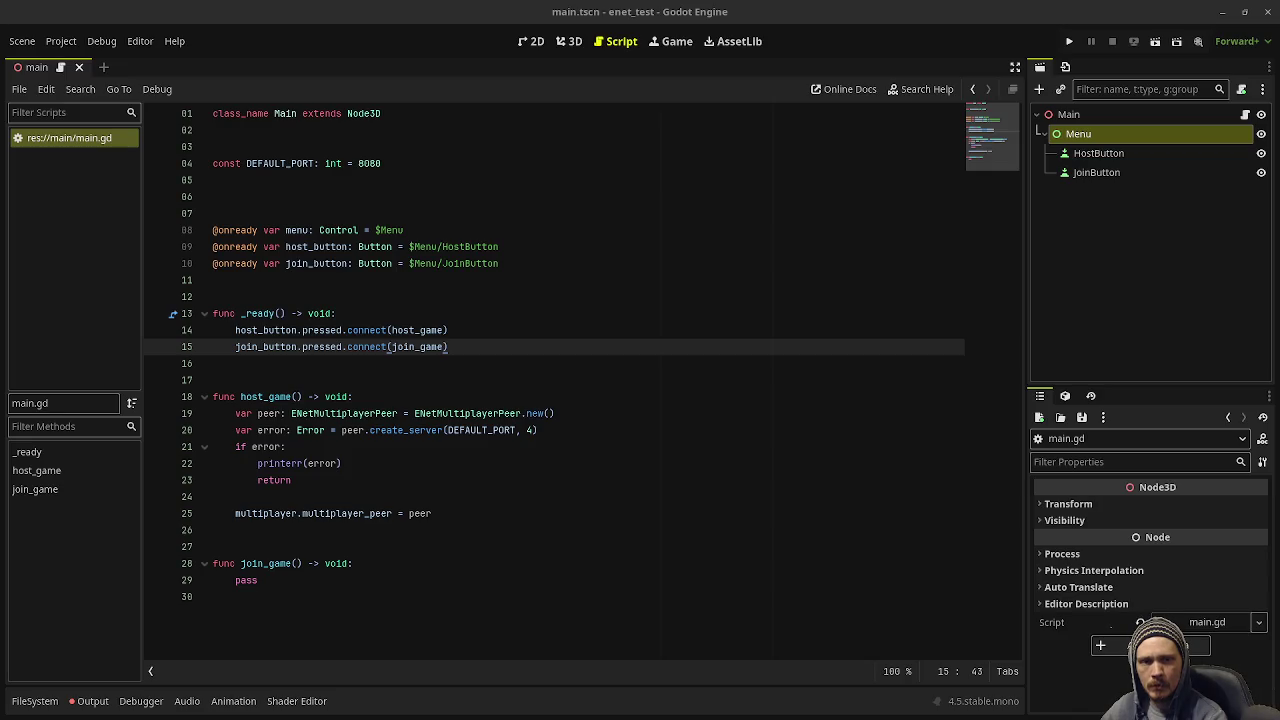
- Review host_game's server code by highlighting peer, create_server, DEFAULT_PORT and the multiplayer_peer assignment
double_click(266, 396)
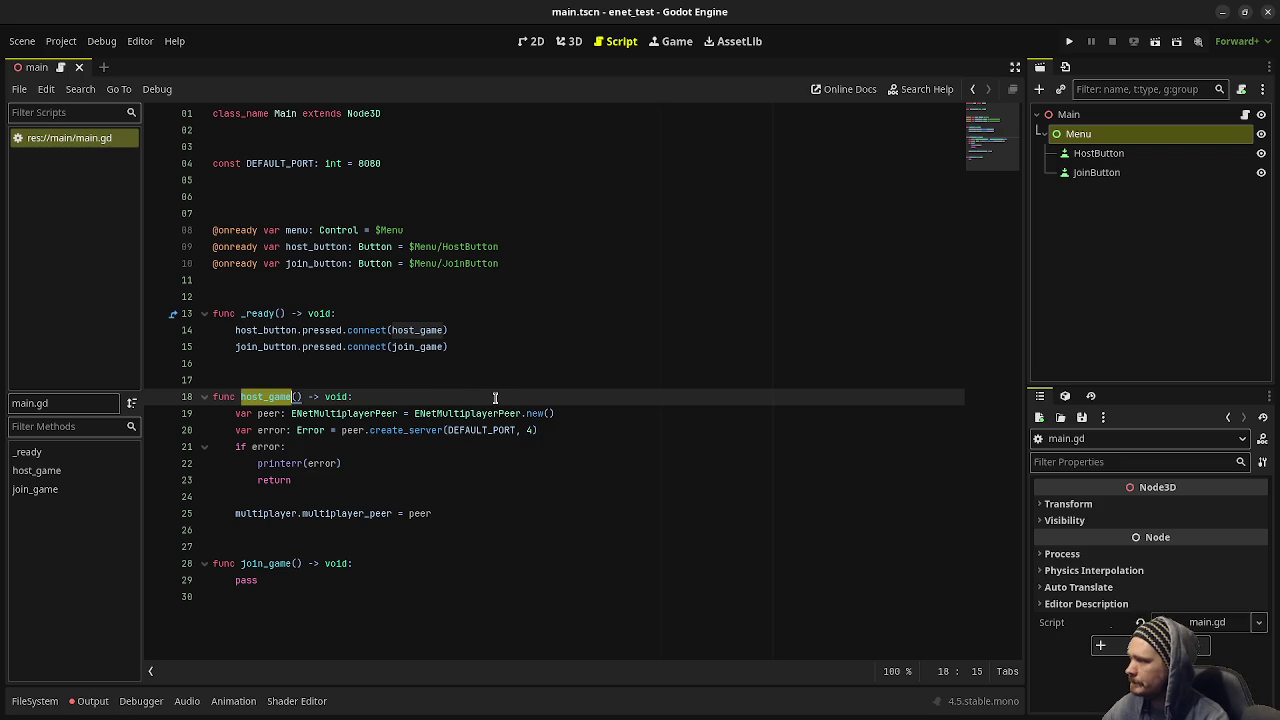
left_click(384, 393)
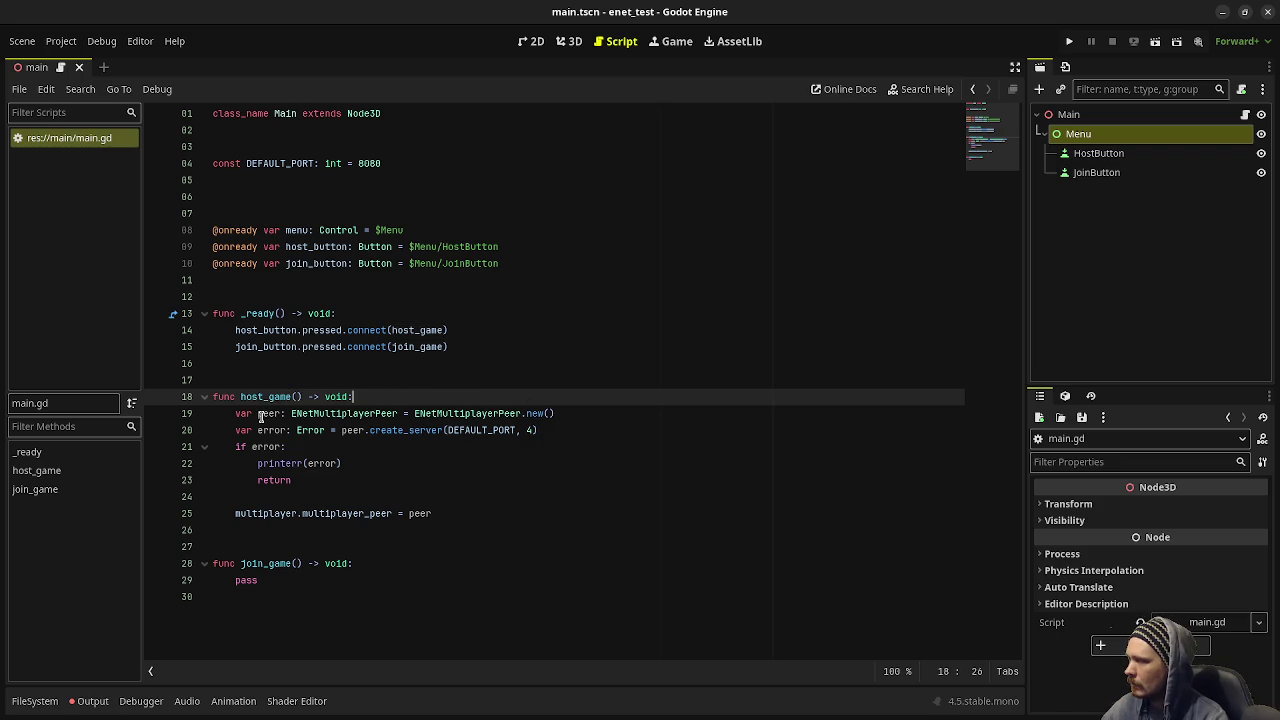
mouse_move(549, 413)
left_mouse_down()
mouse_move(455, 428)
mouse_move(242, 420)
left_mouse_up()
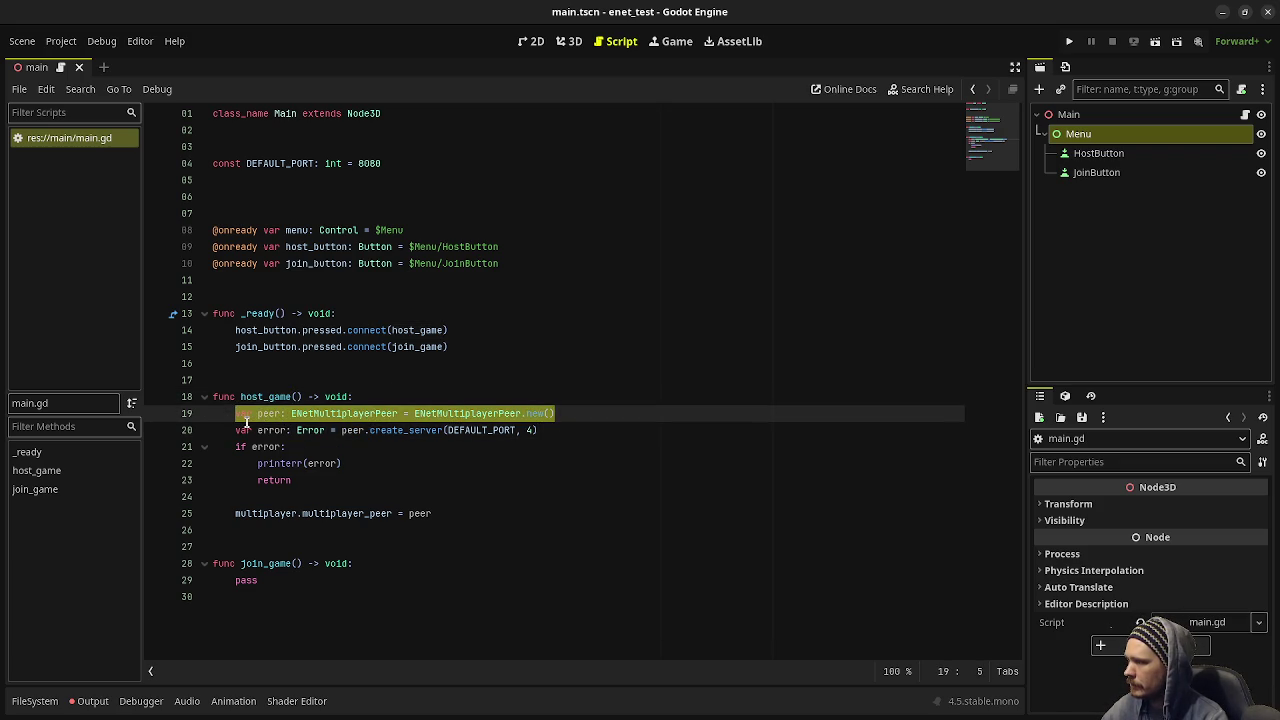
double_click(354, 430)
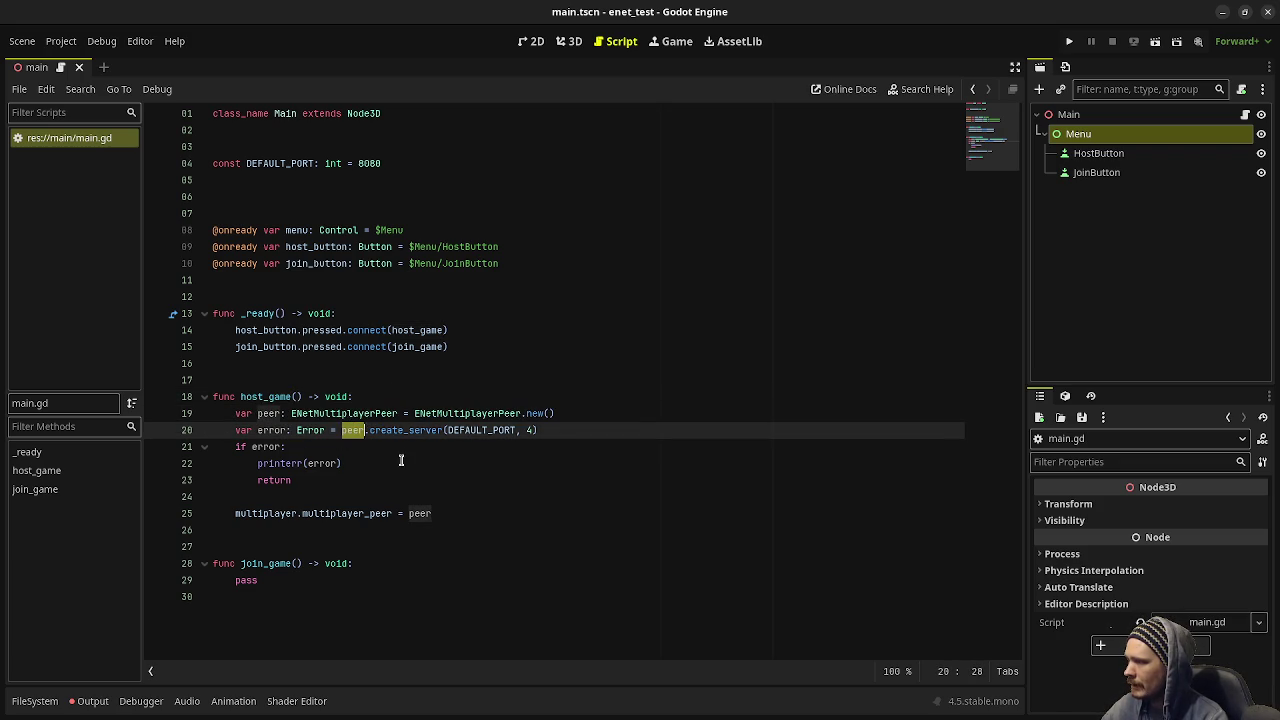
double_click(419, 432)
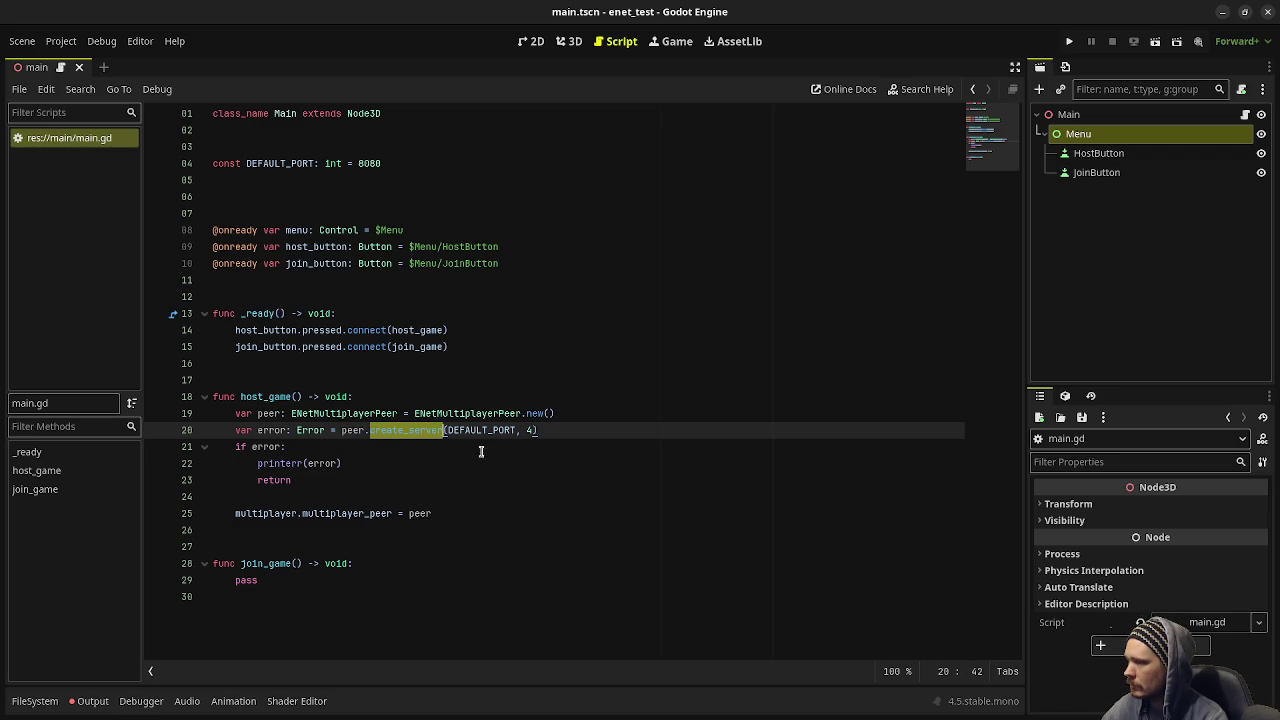
double_click(489, 431)
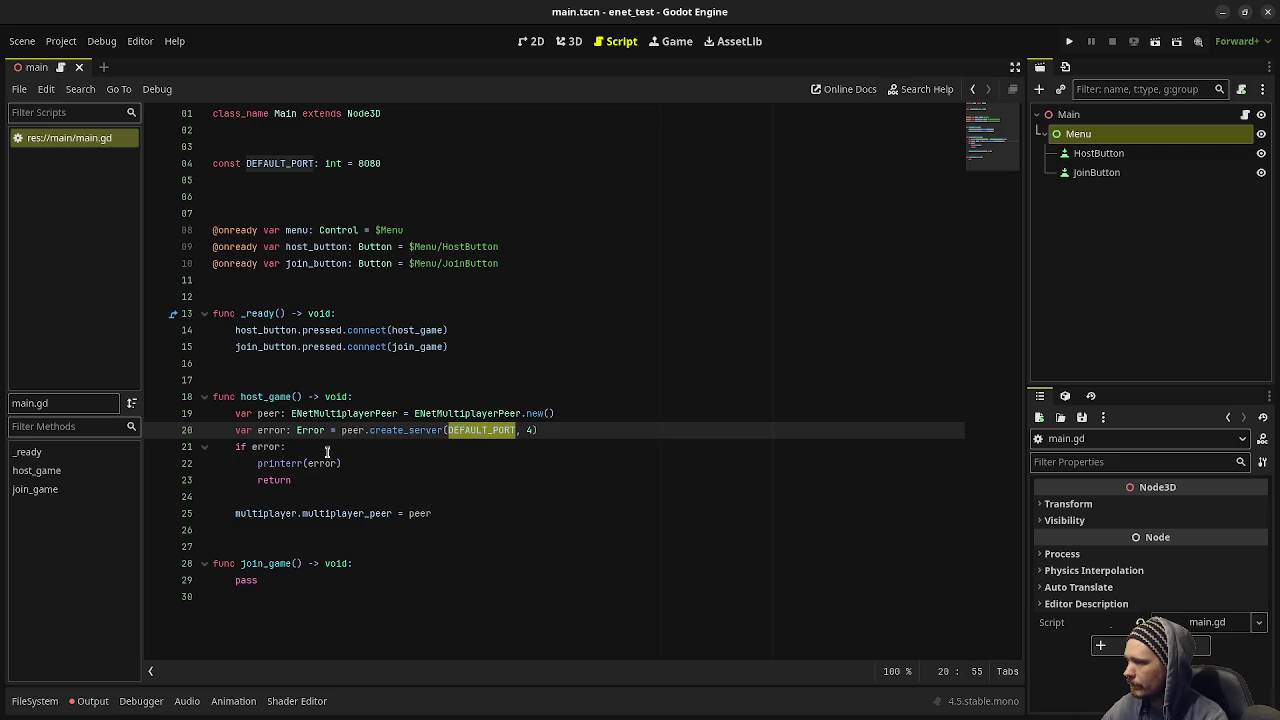
left_click_drag(242, 446, 365, 487)
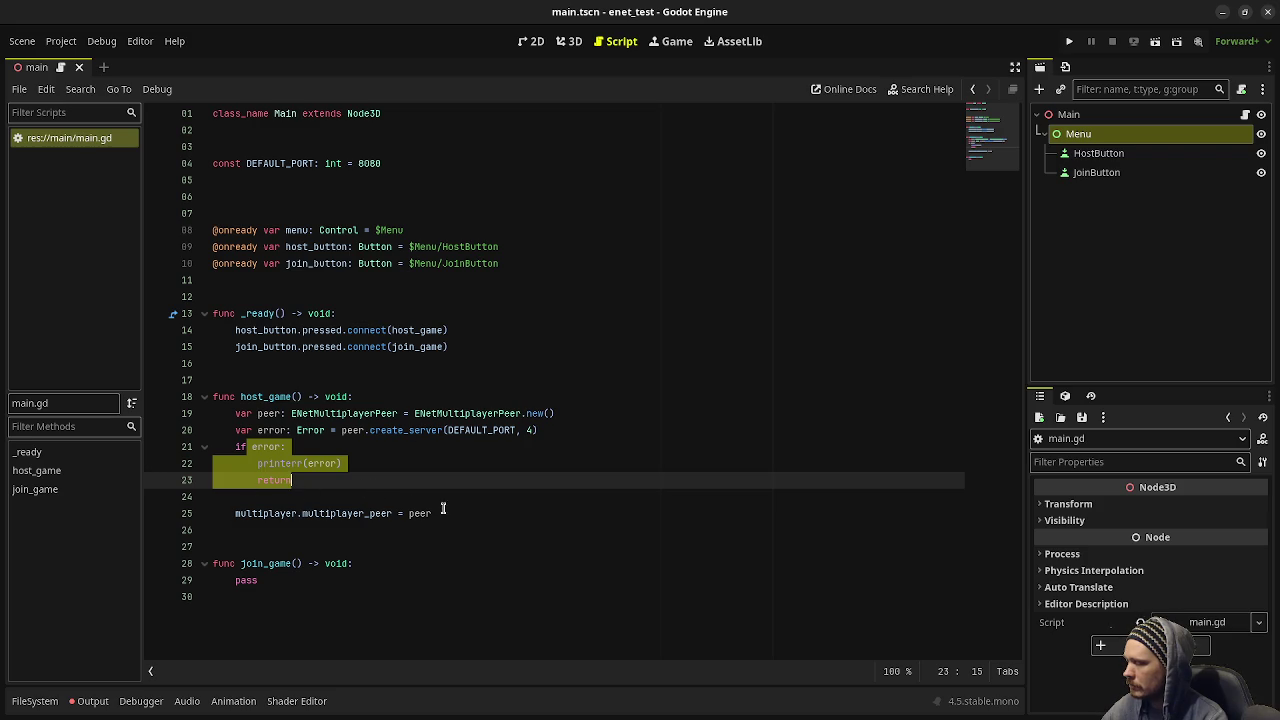
key("Escape")
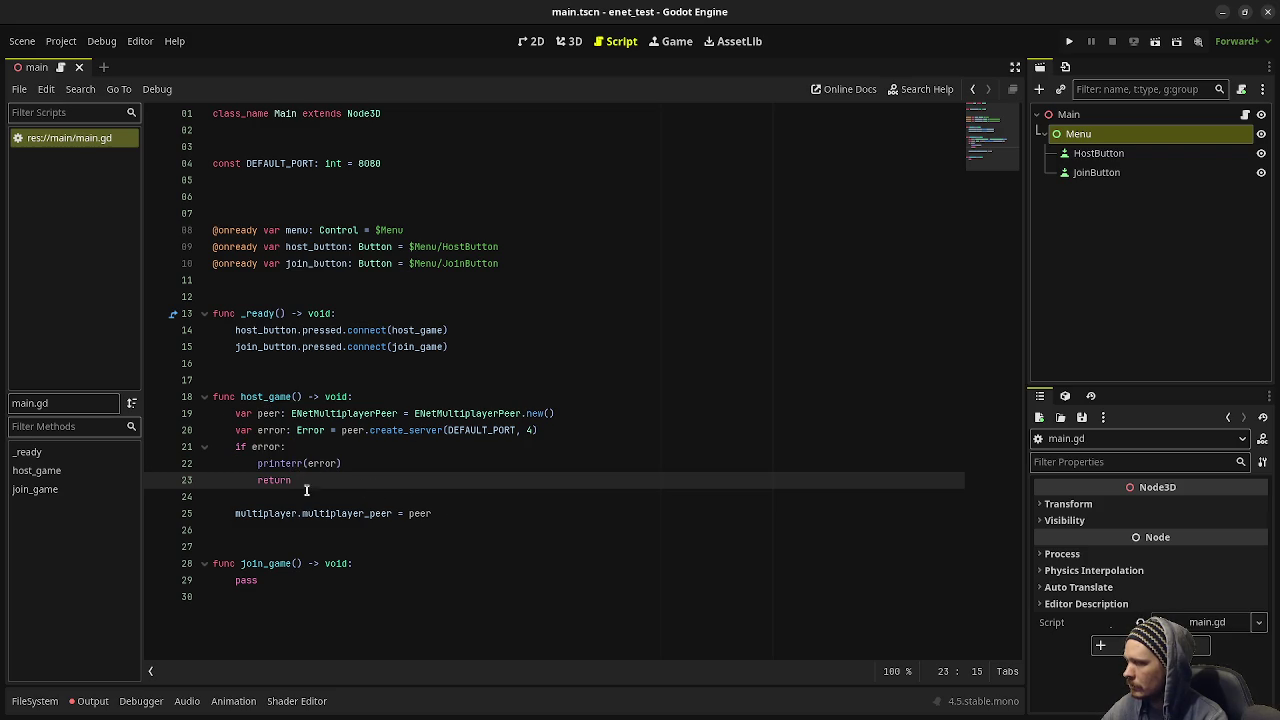
left_click_drag(450, 515, 231, 512)
left_click(270, 515)
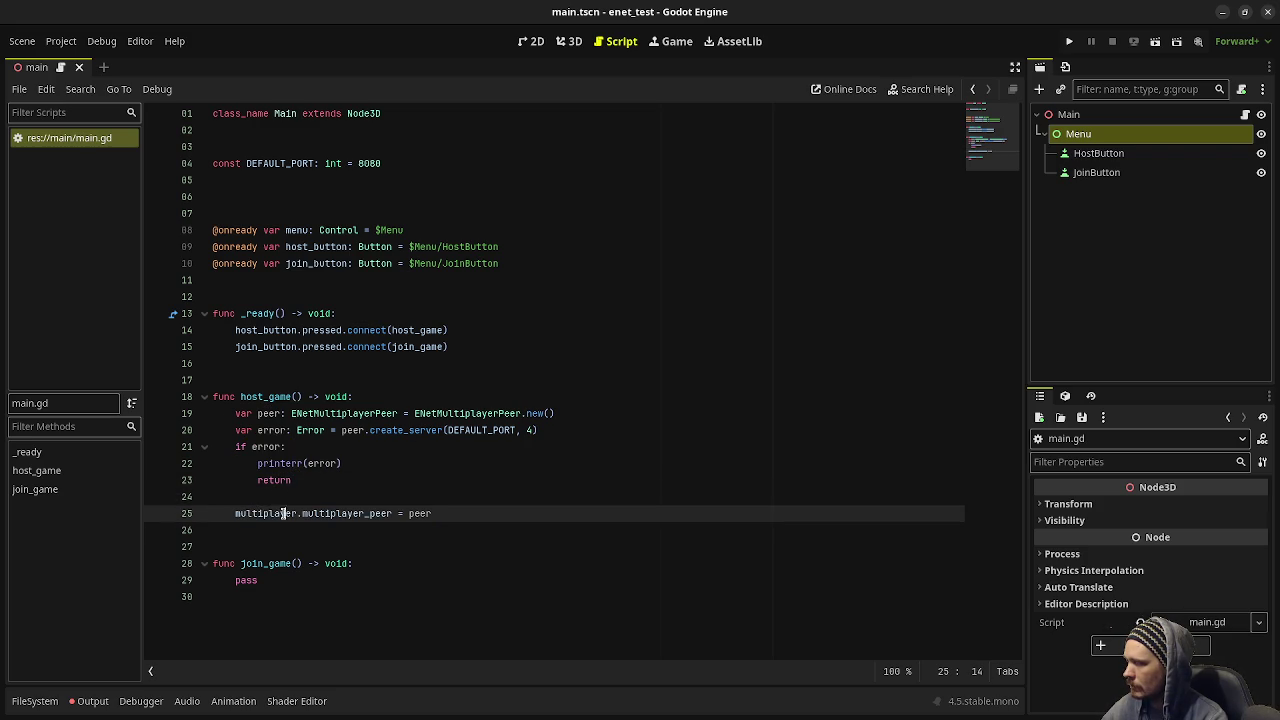
double_click(285, 513)
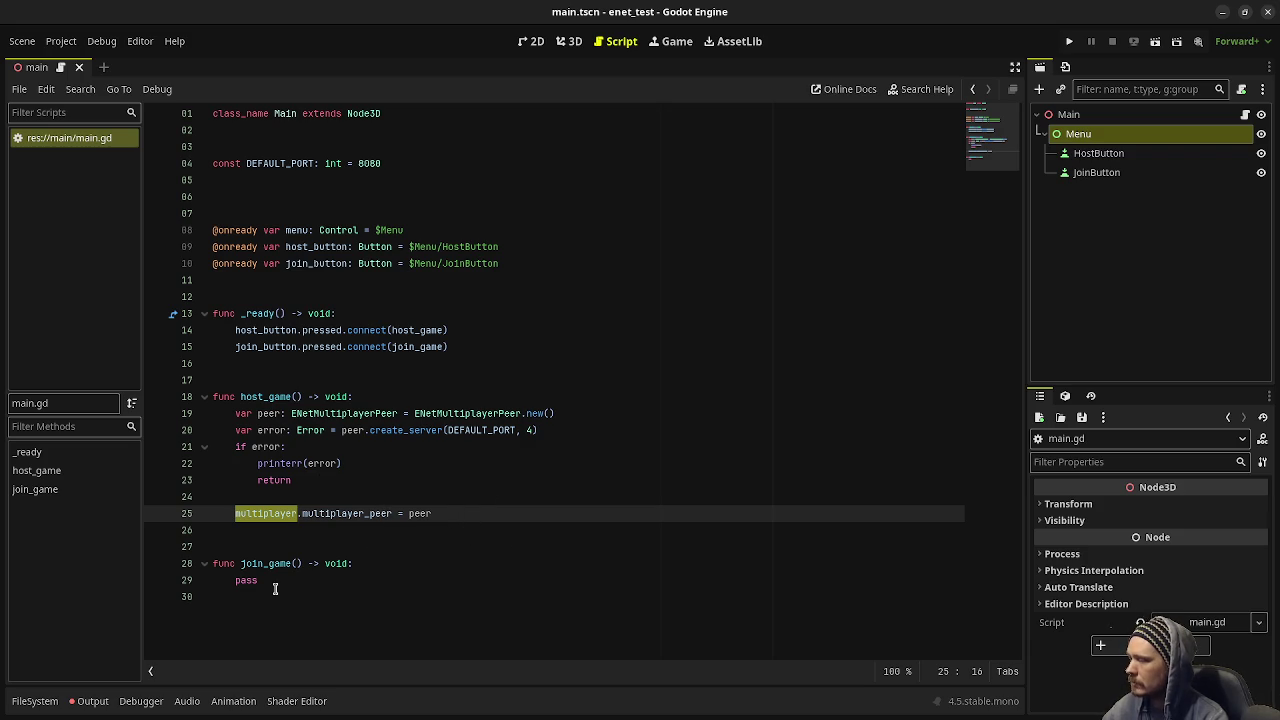
double_click(247, 580)
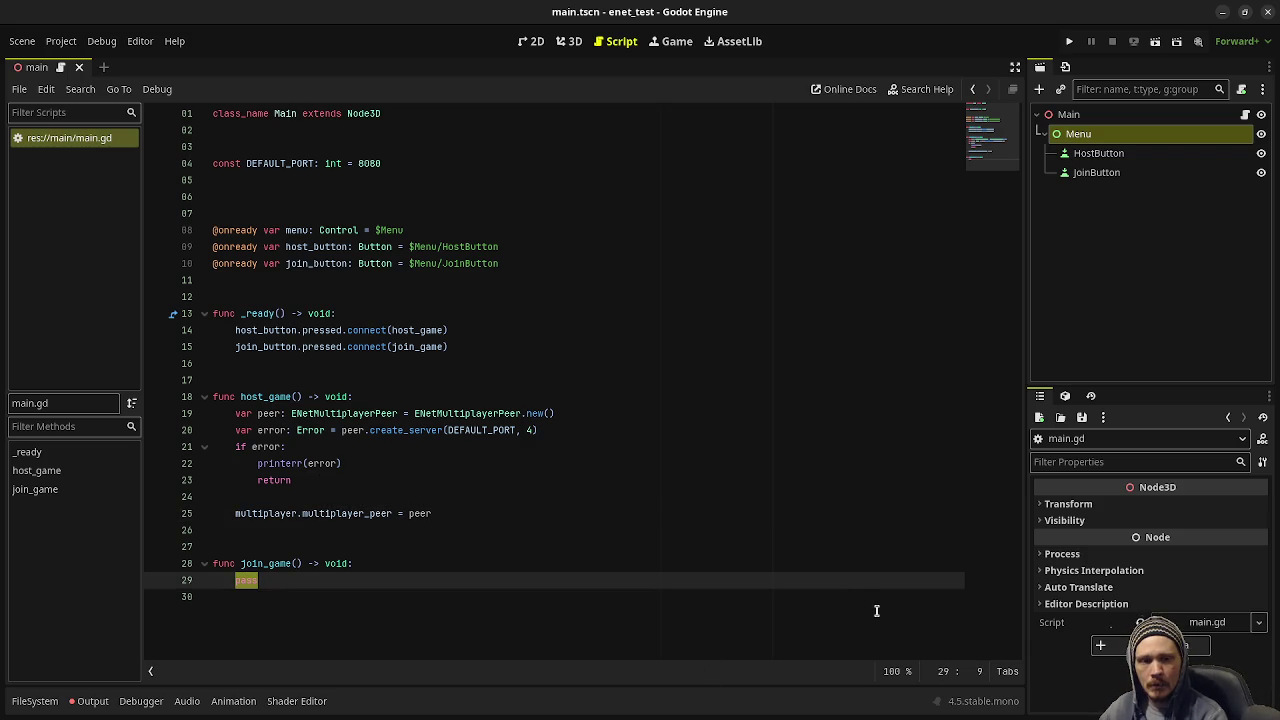
- Replace join_game's pass with var peer: ENetMultiplayerPeer = ENetMultiplayerPeer.new()
key("Up")
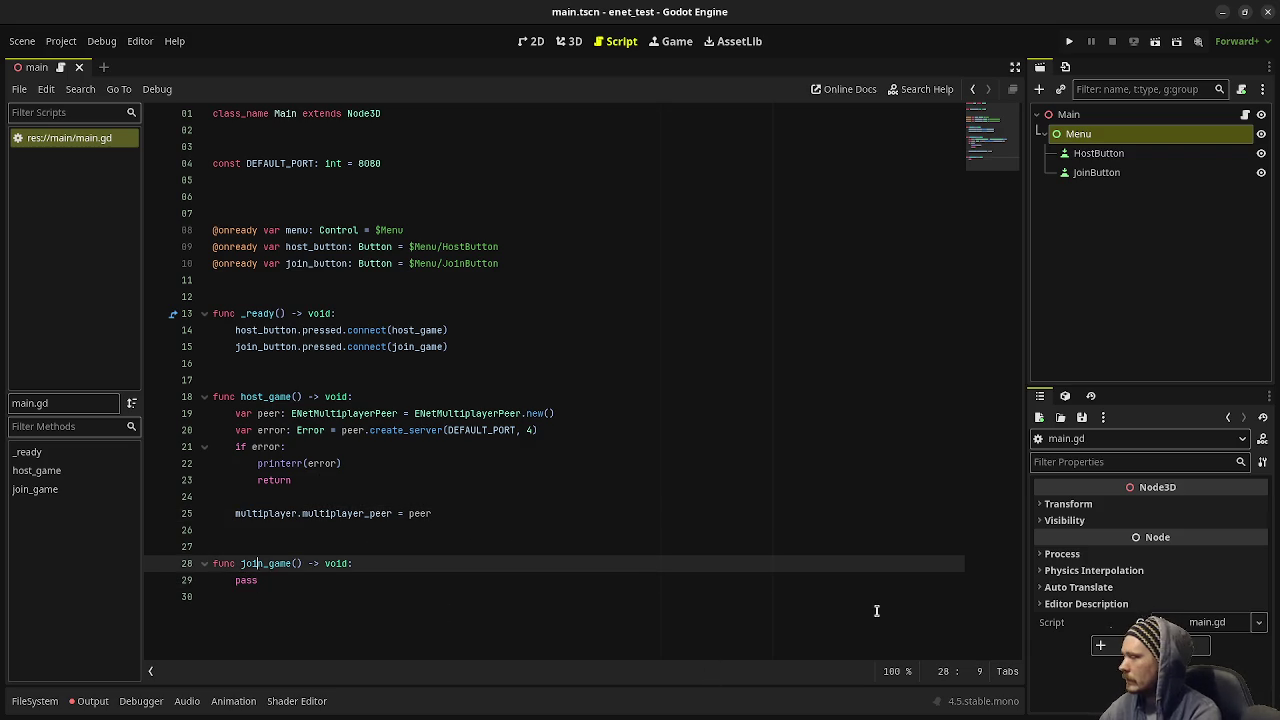
key("ctrl+Right")
key("Down")
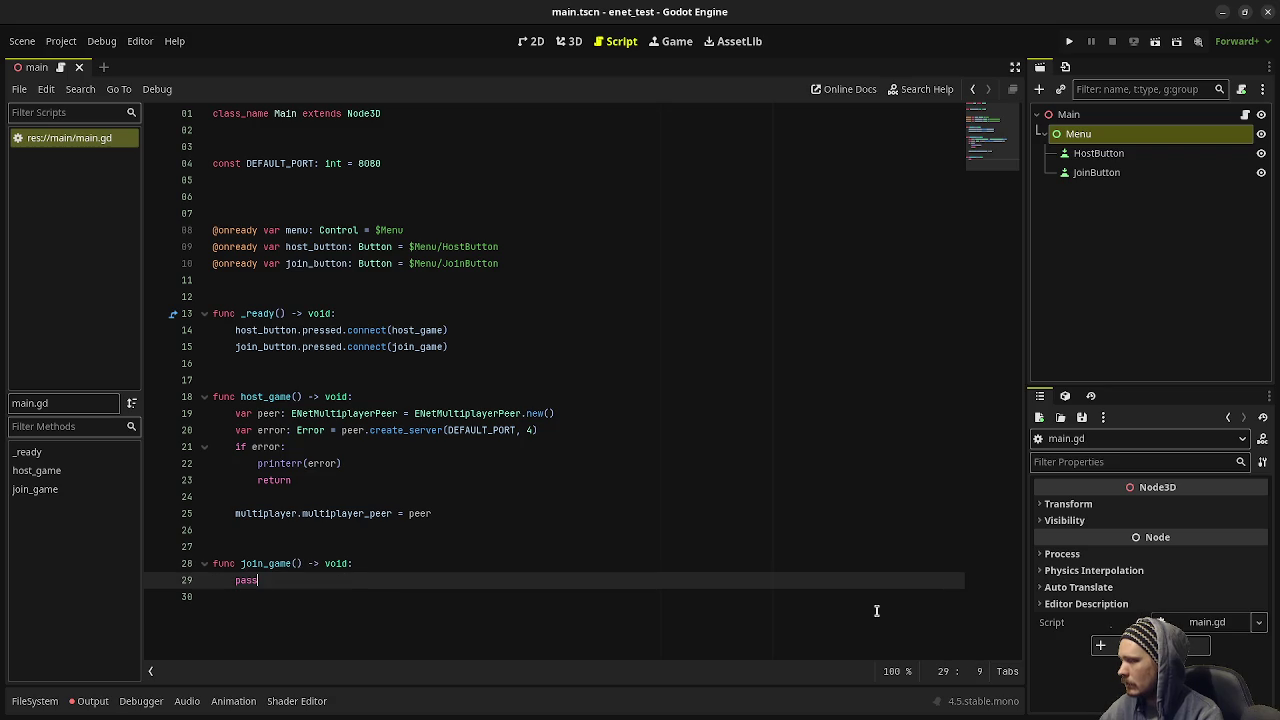
key("shift+Left")
key("shift+Left")
key("shift+Left")
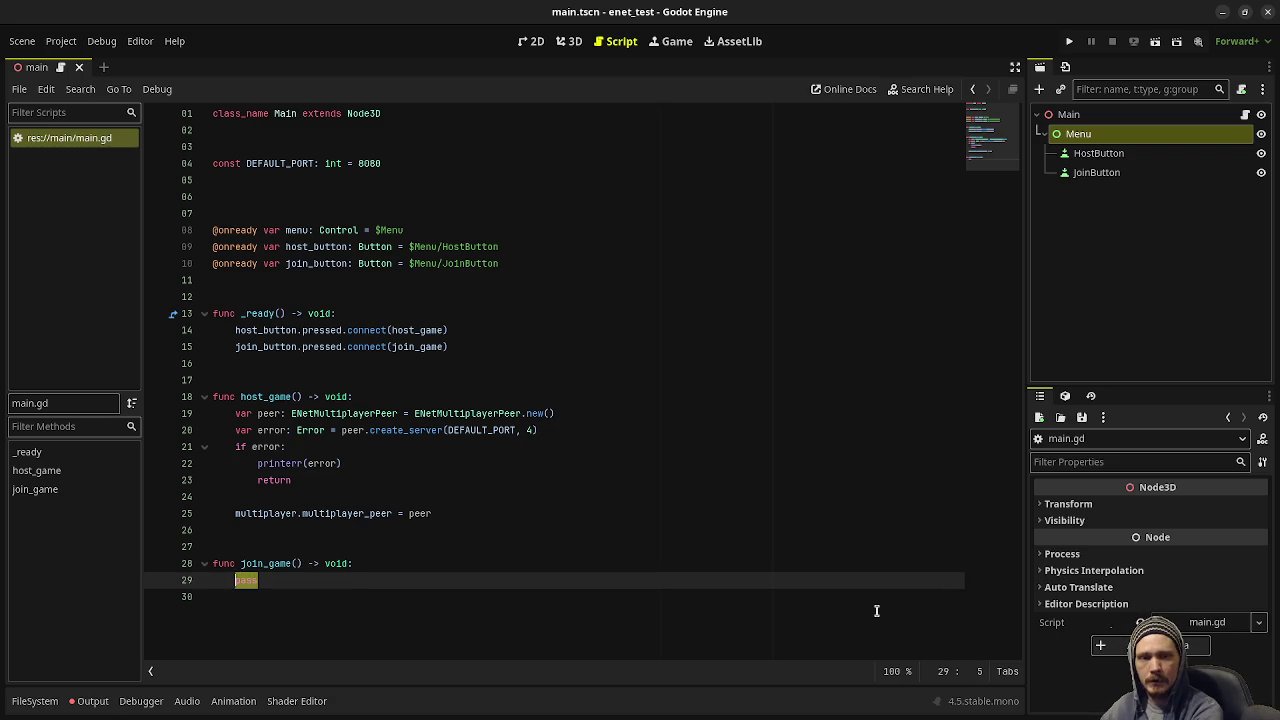
type("if")
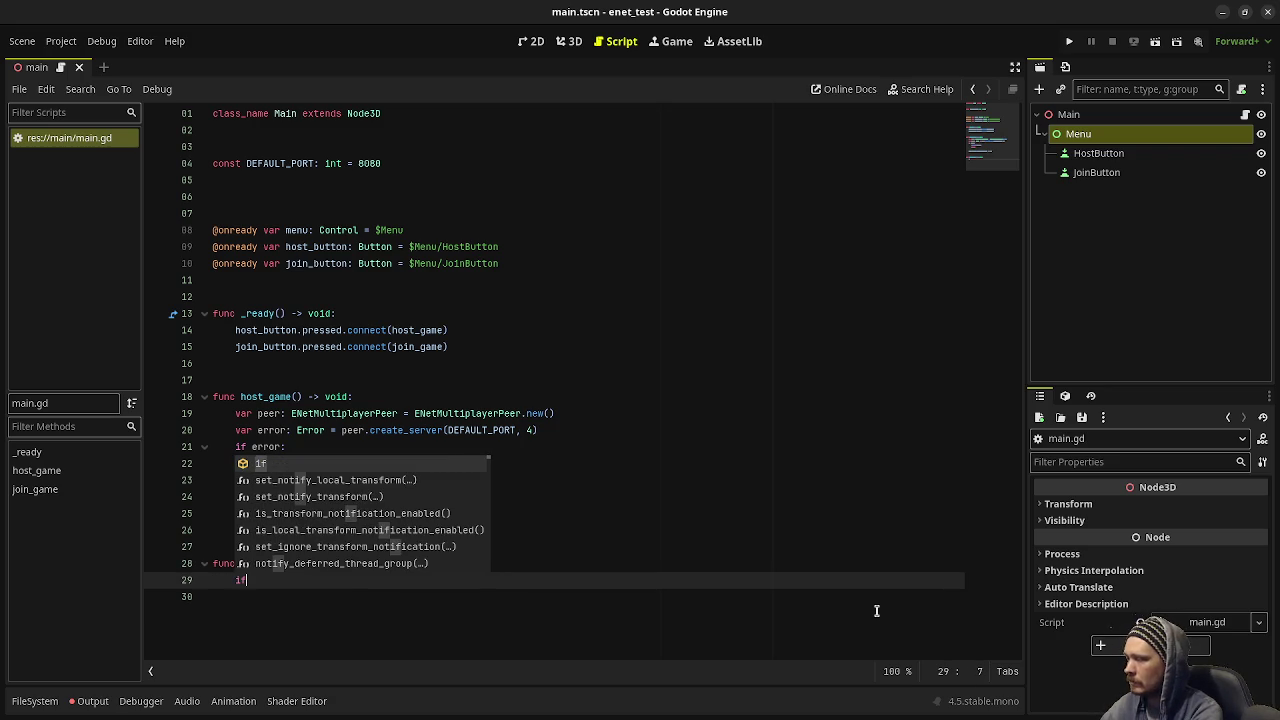
key("BackSpace")
key("BackSpace")
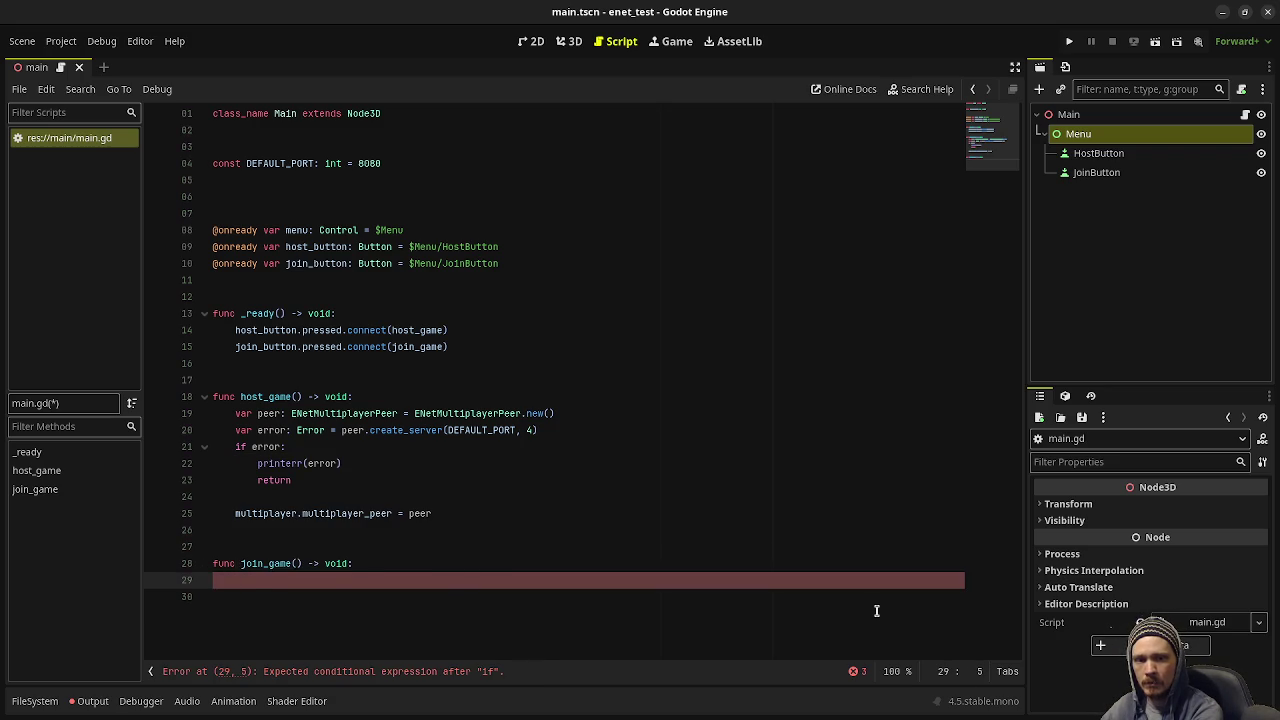
type("var peer")
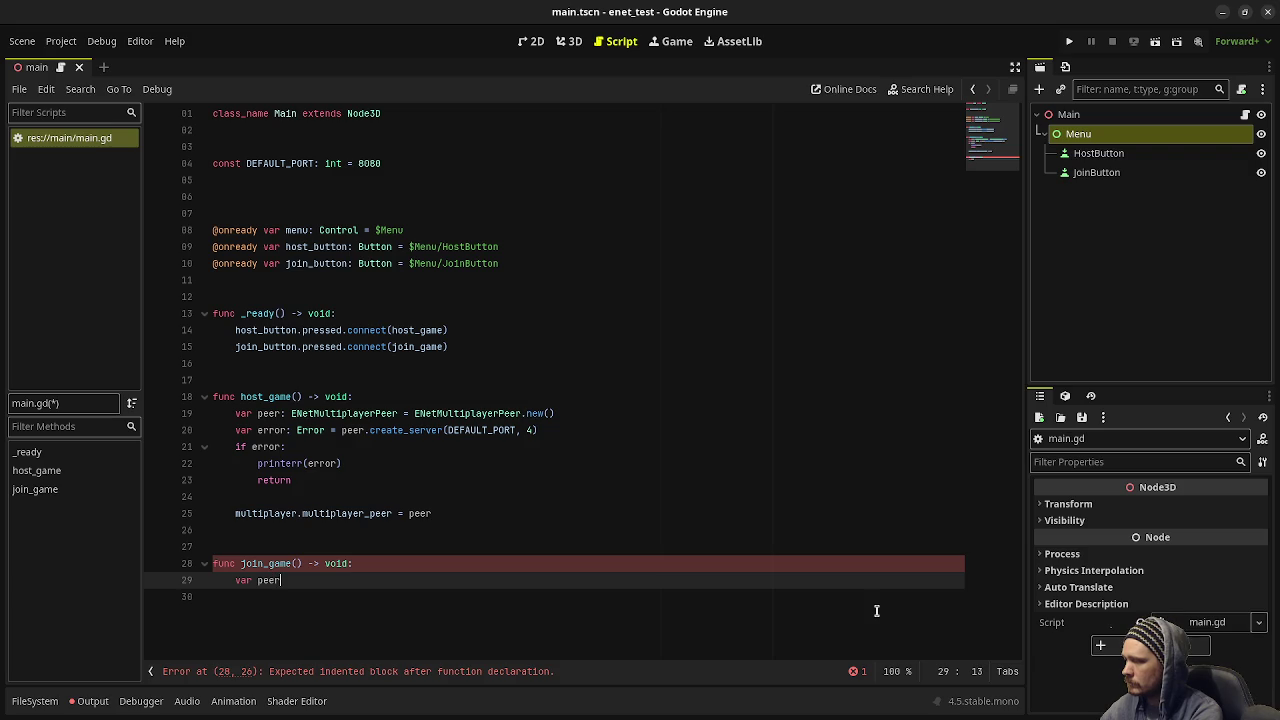
type(": ENe")
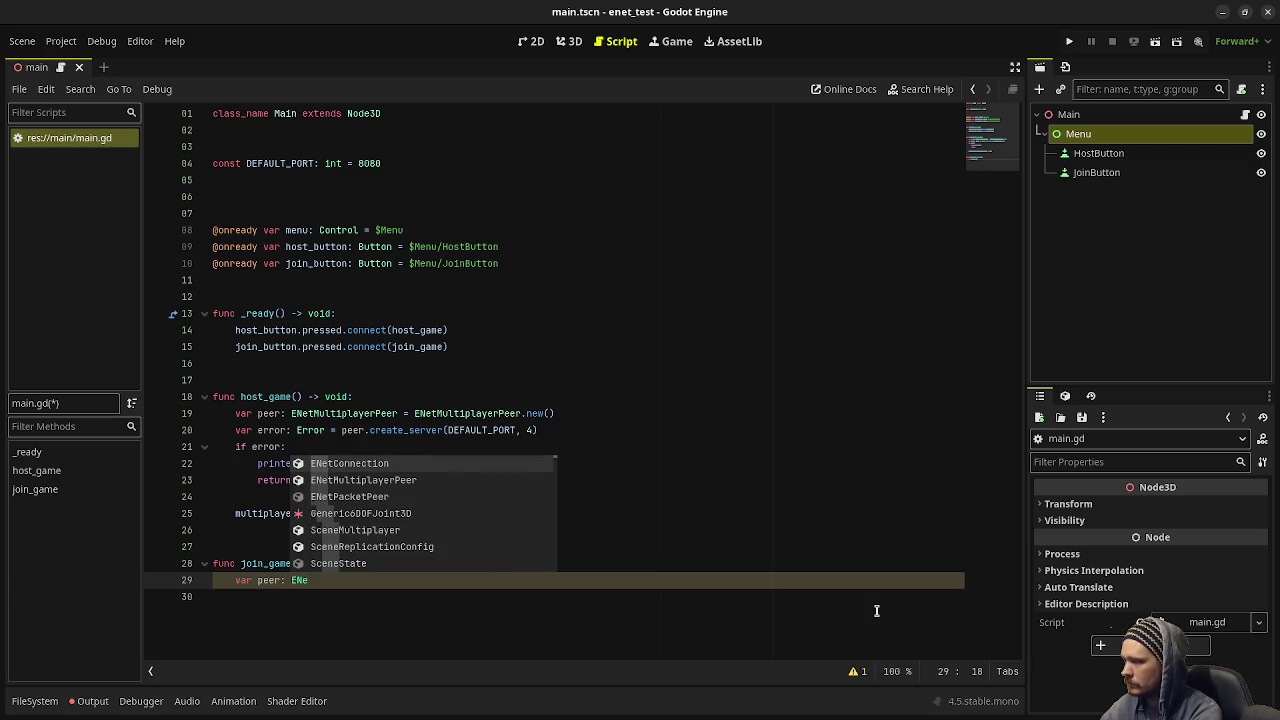
type("tM")
key("Return")
type("=")
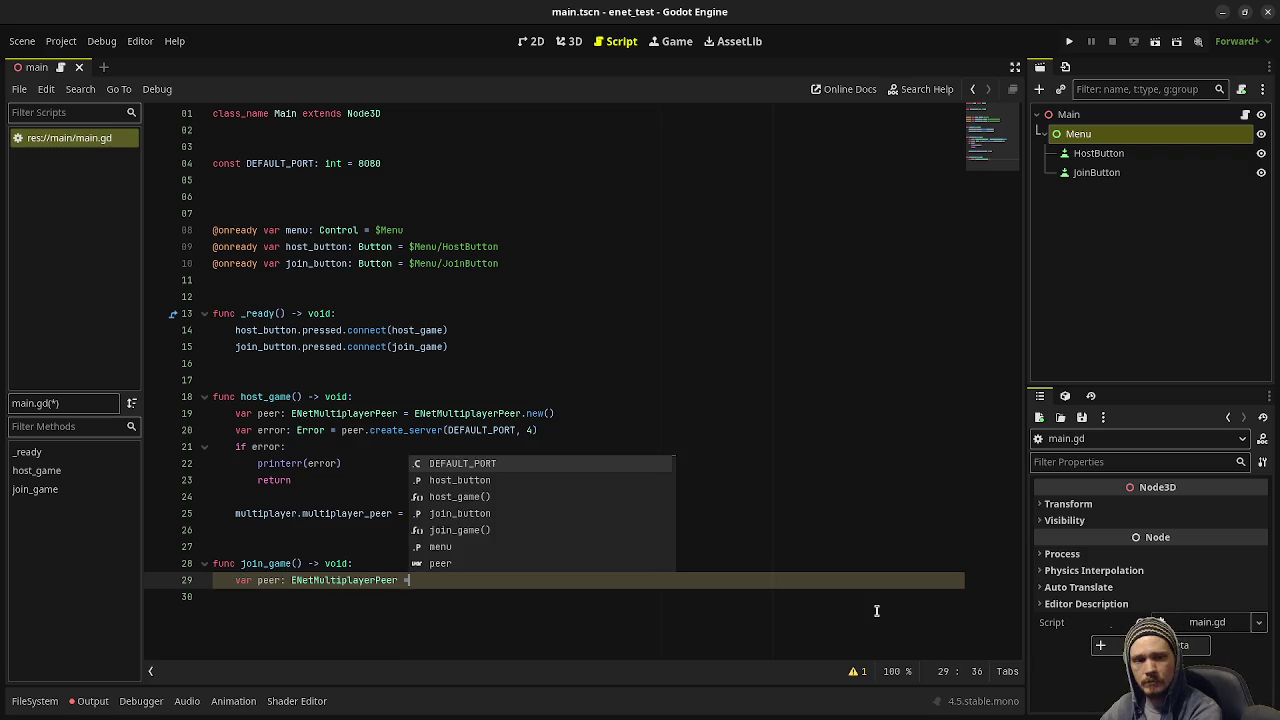
type(" ENetMul")
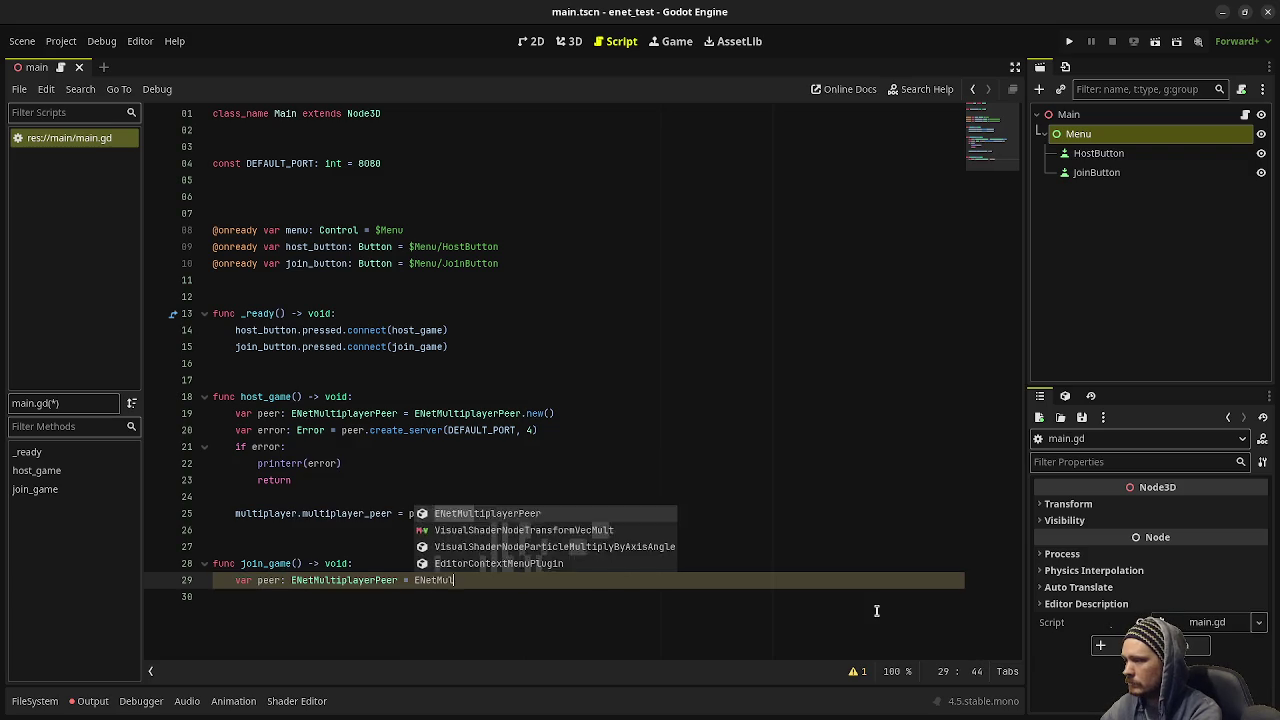
key("Return")
type(".new")
key("Return")
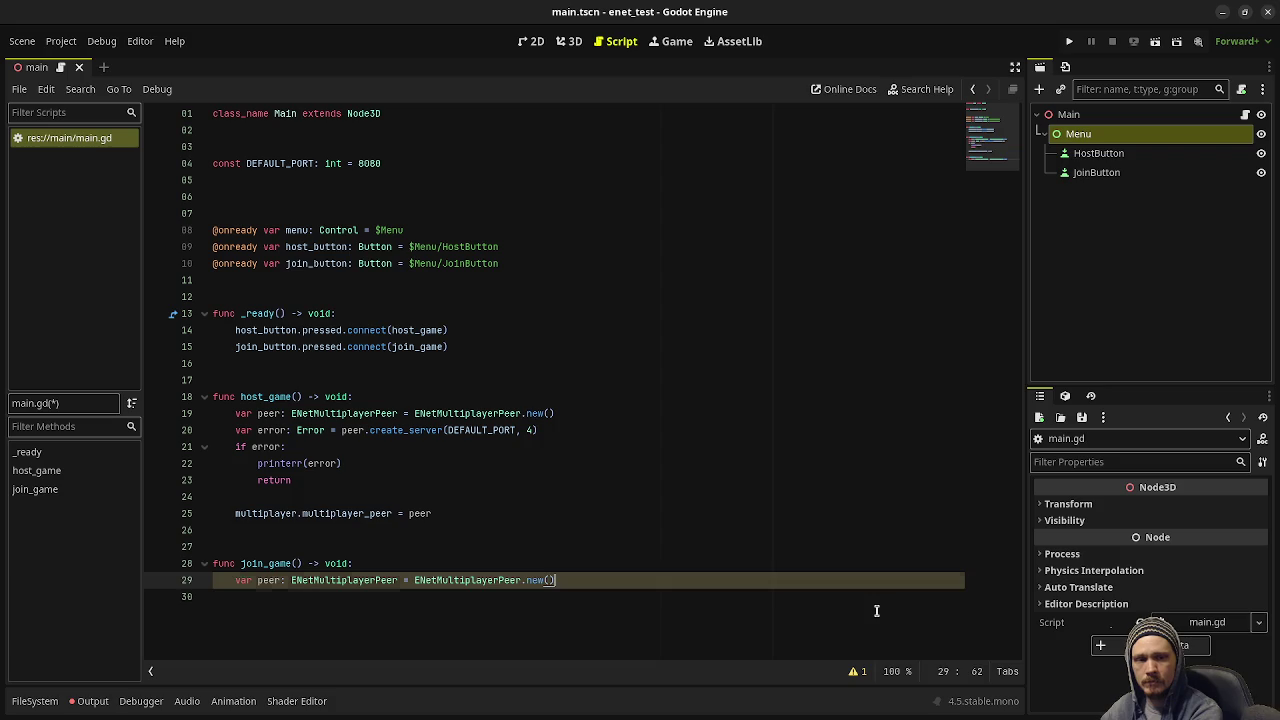
- Add var error: Error = peer.create_client("localhost", DEFAULT_PORT) to join_game
key("Return")
type("var error: E")
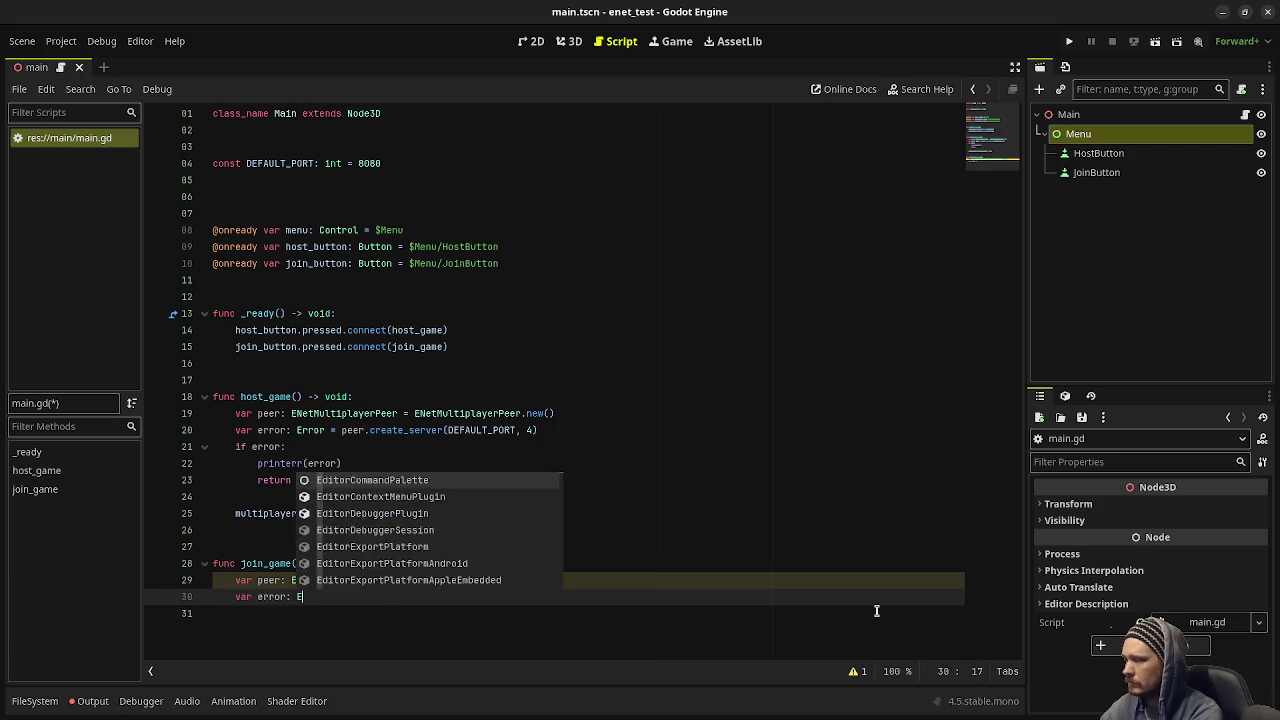
type("rror = pee")
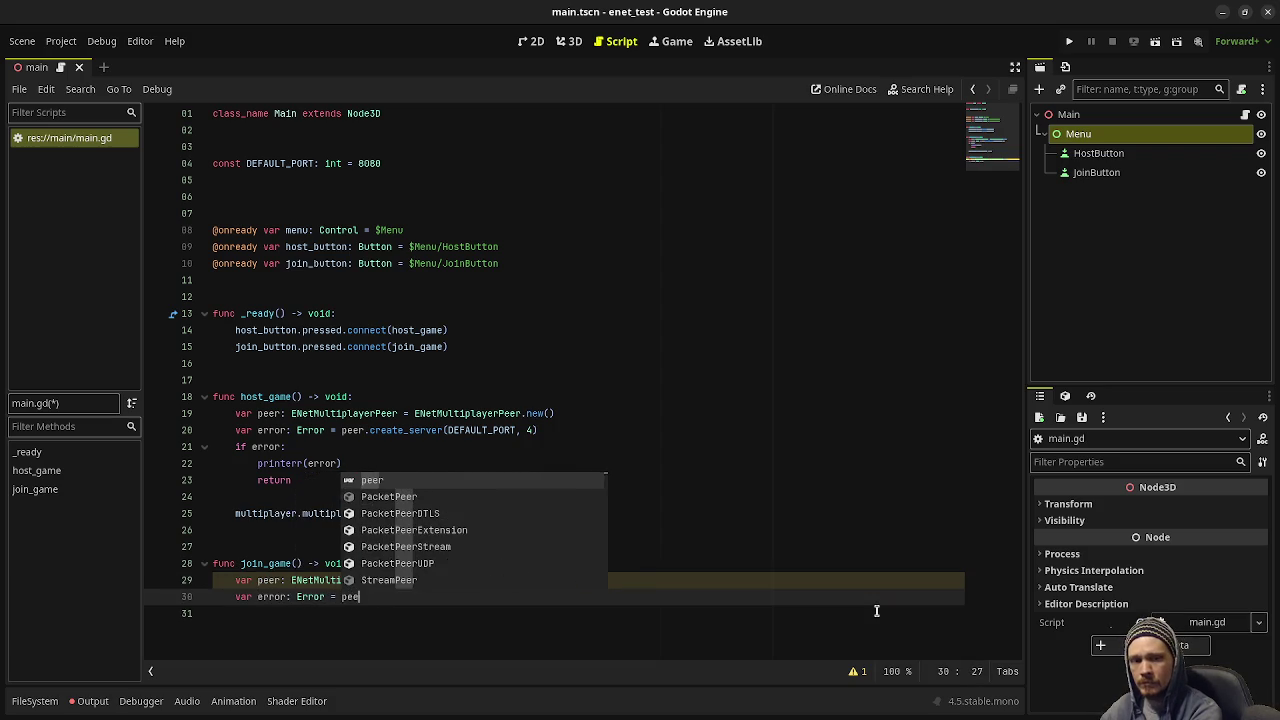
type("r.create_clie")
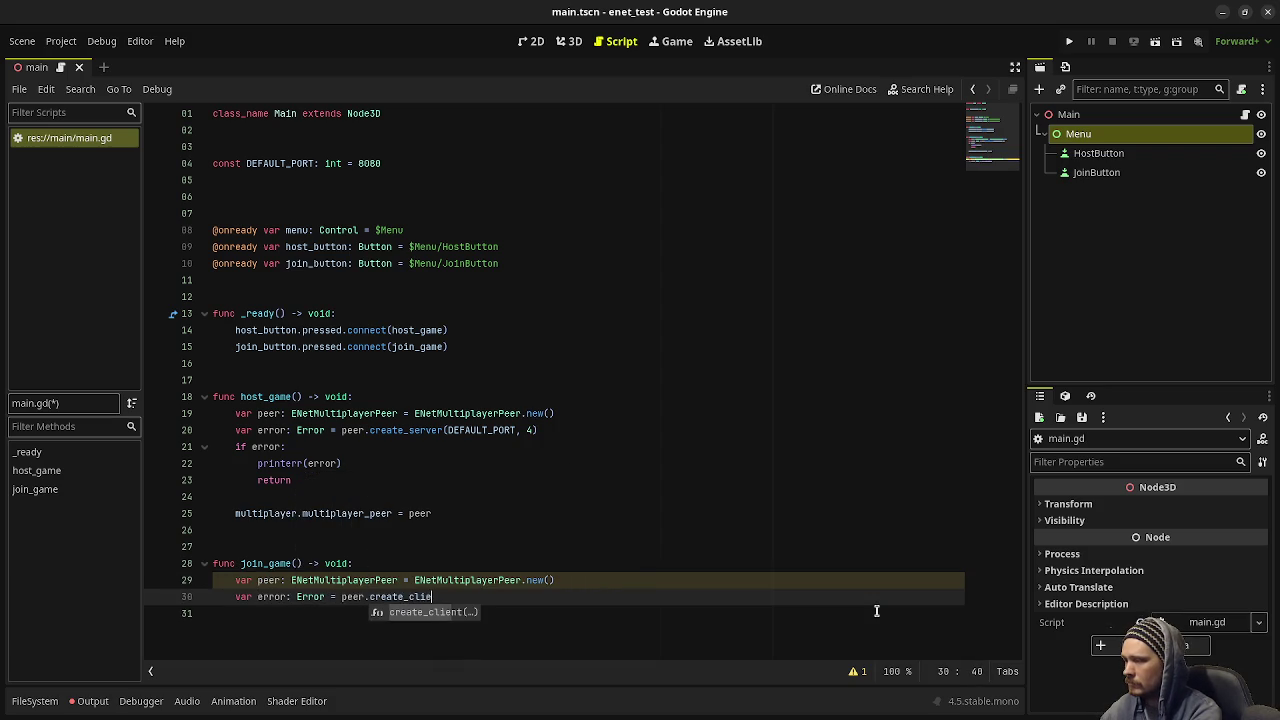
key("Return")
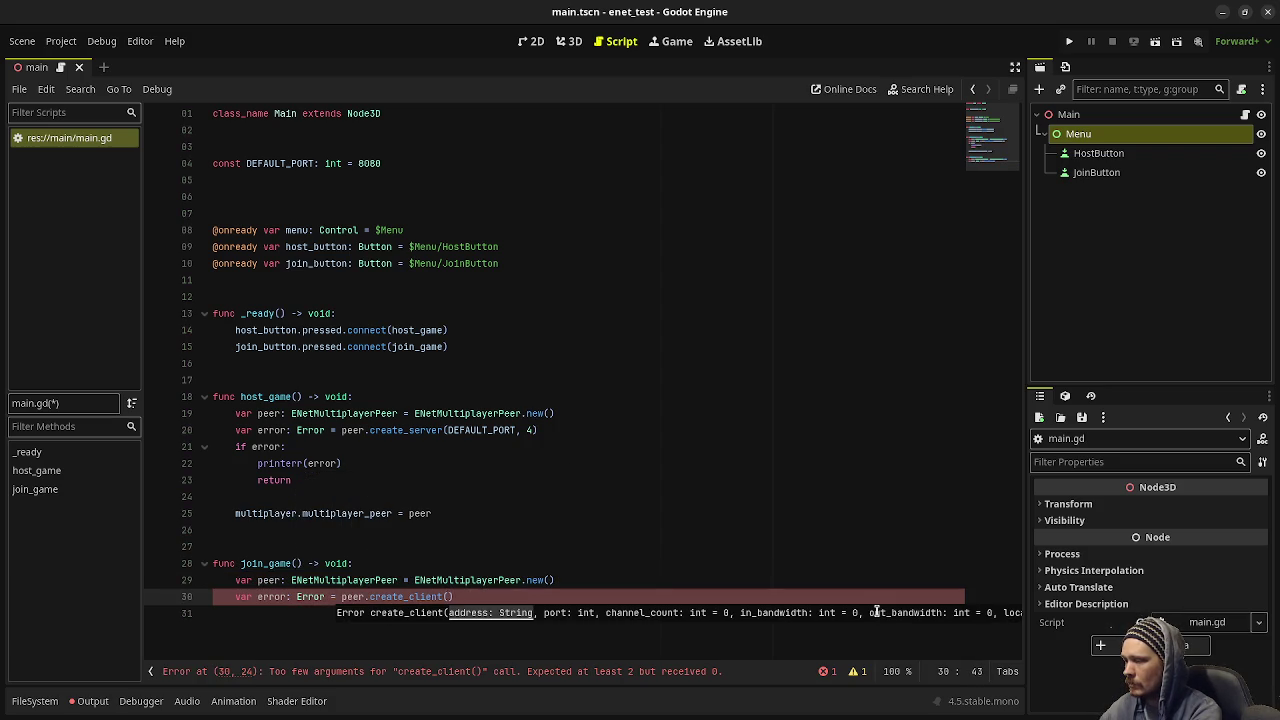
type("\"local")
type("host\"")
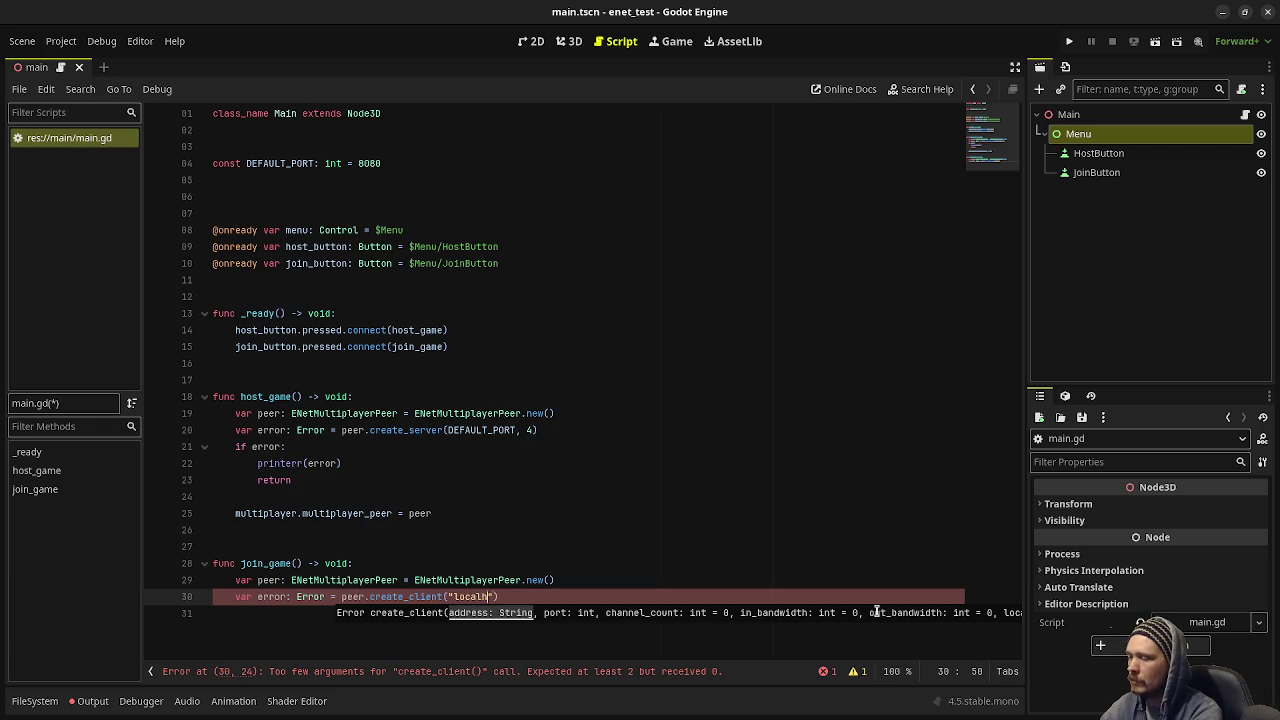
type(", ")
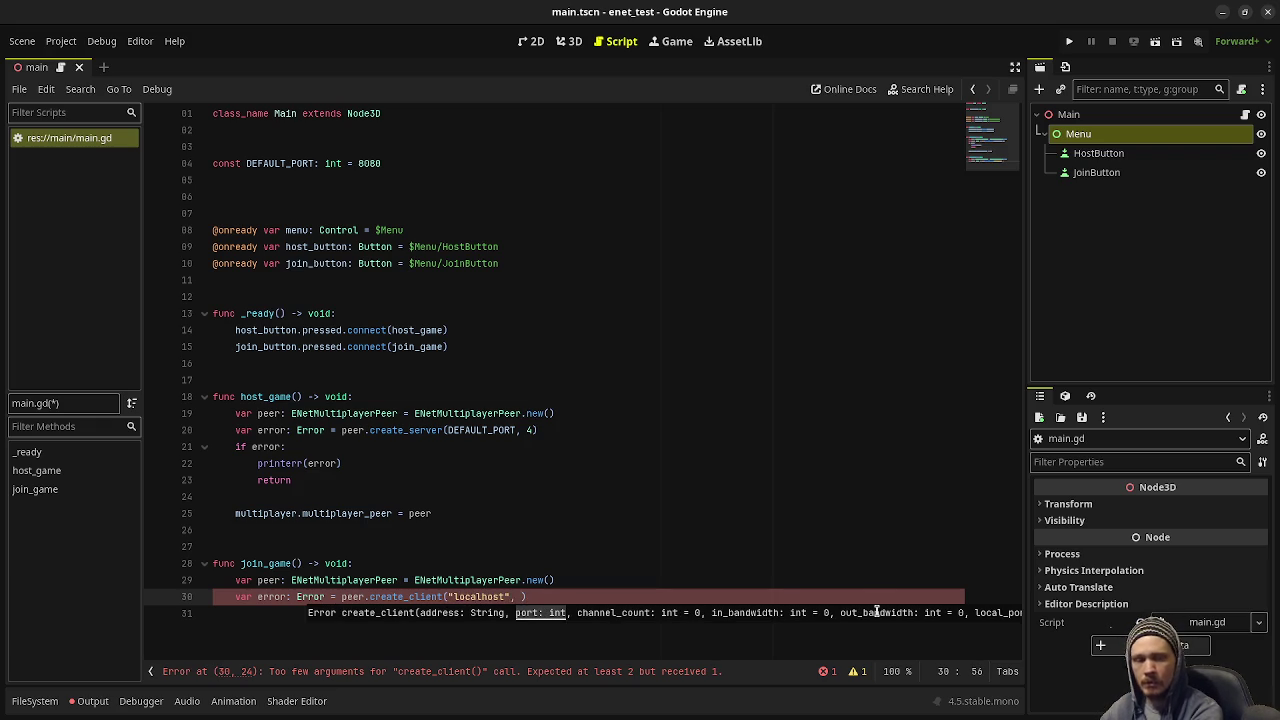
type("DEFAULT_PO")
key("Return")
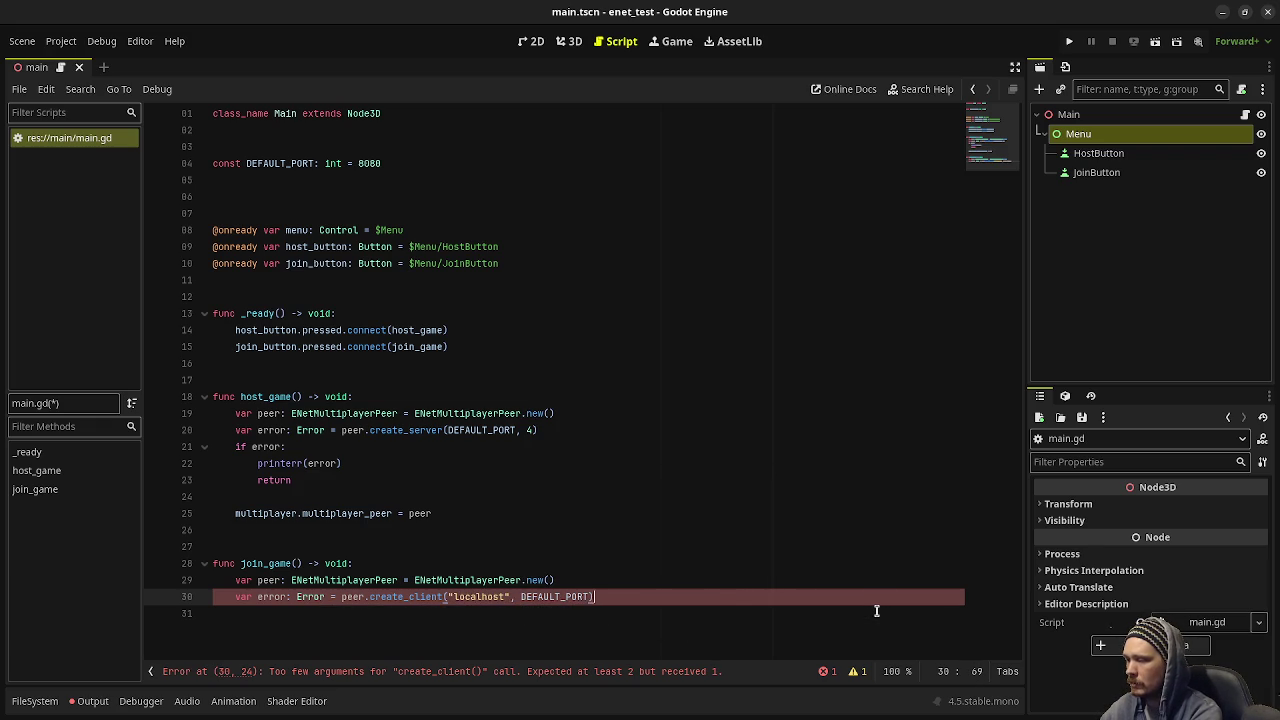
key("Return")
- On error, printerr(error) and return; then set multiplayer.multiplayer_peer = peer and save main.gd
type("if")
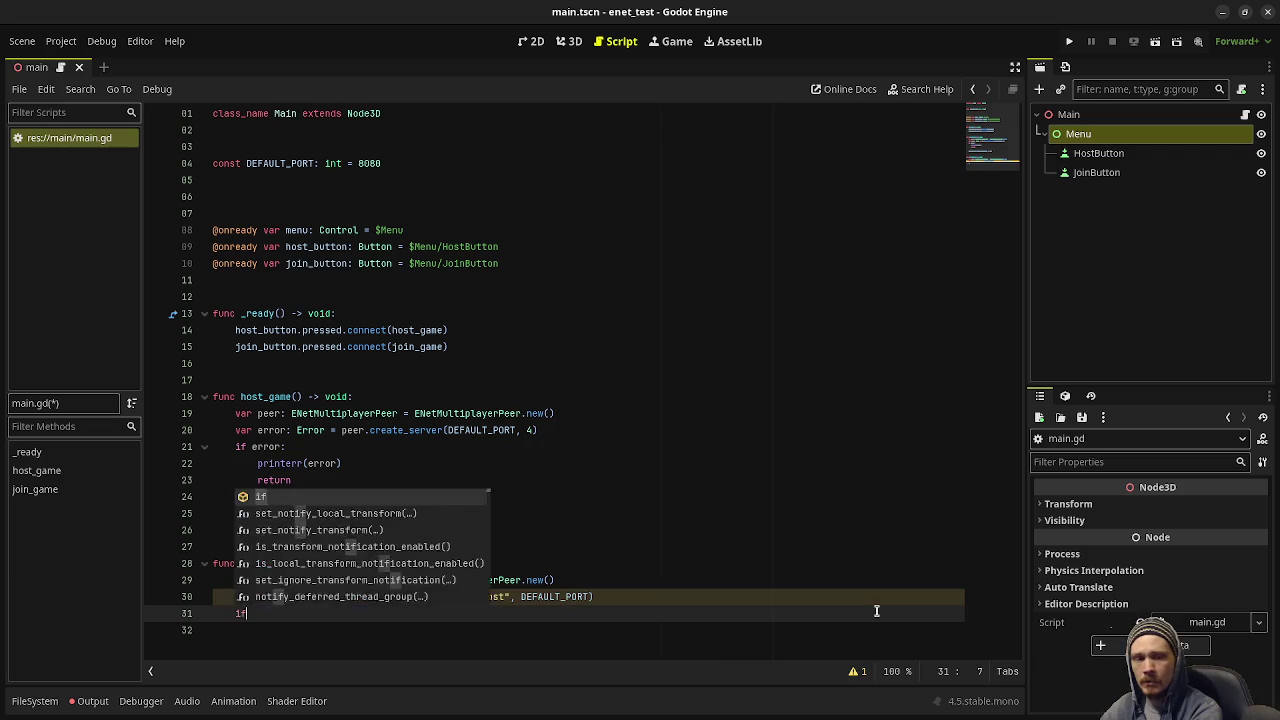
type(" error:")
key("Return")
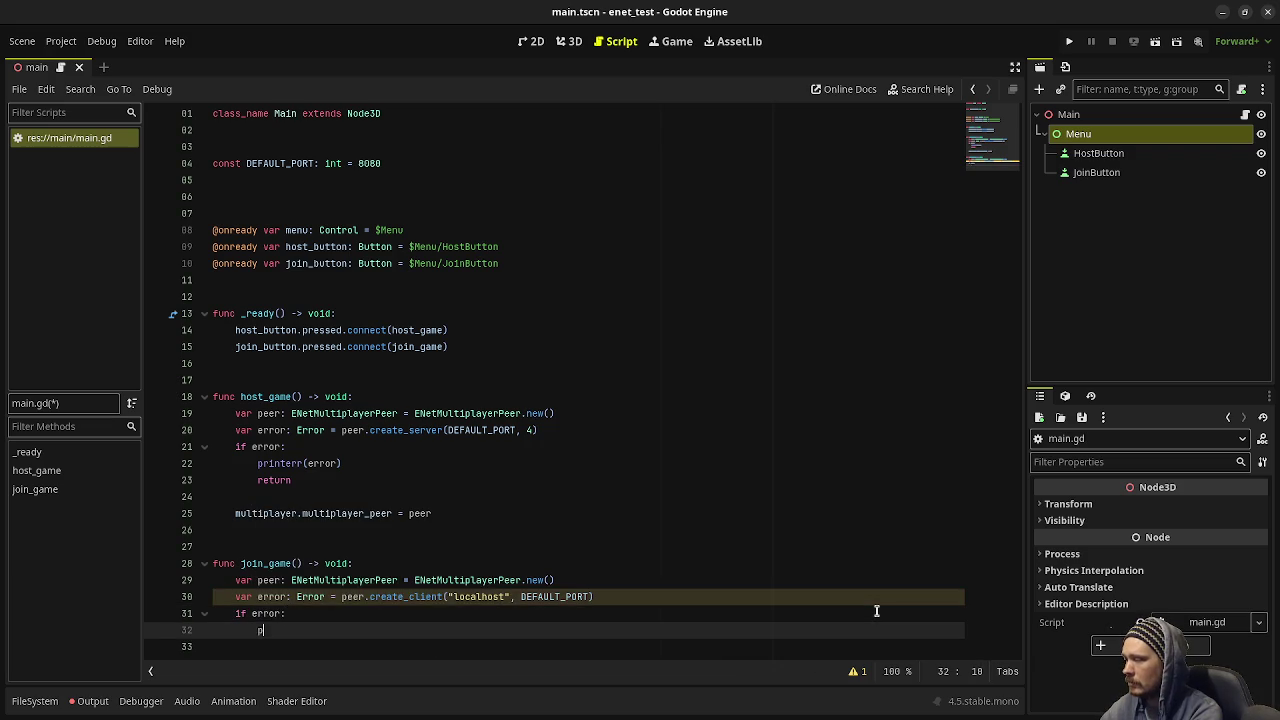
type("printe")
key("Return")
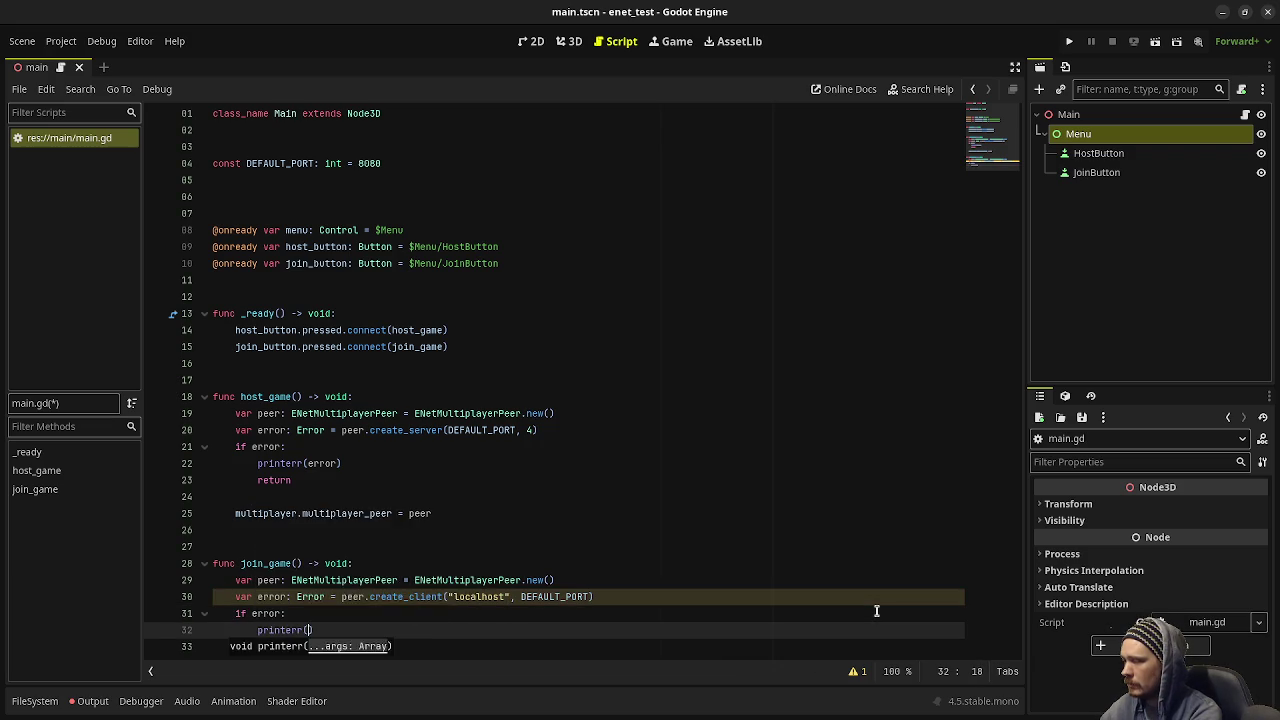
type("error)")
key("Return")
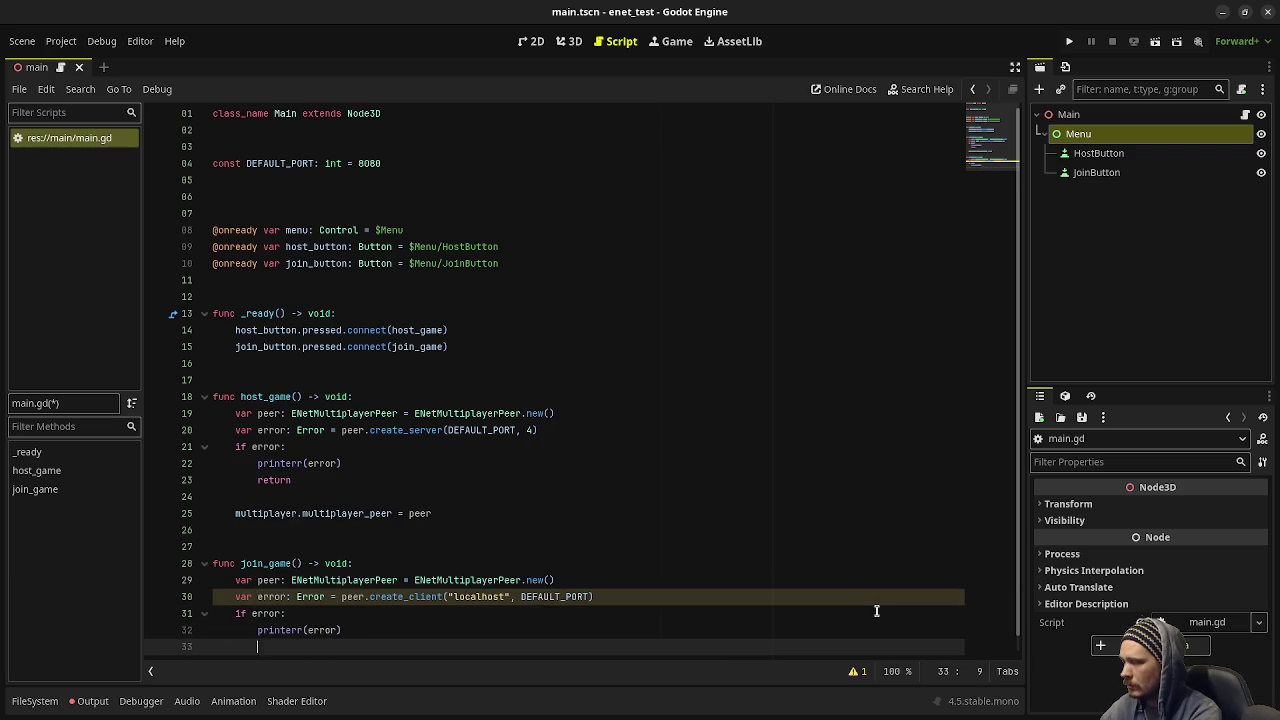
type("return")
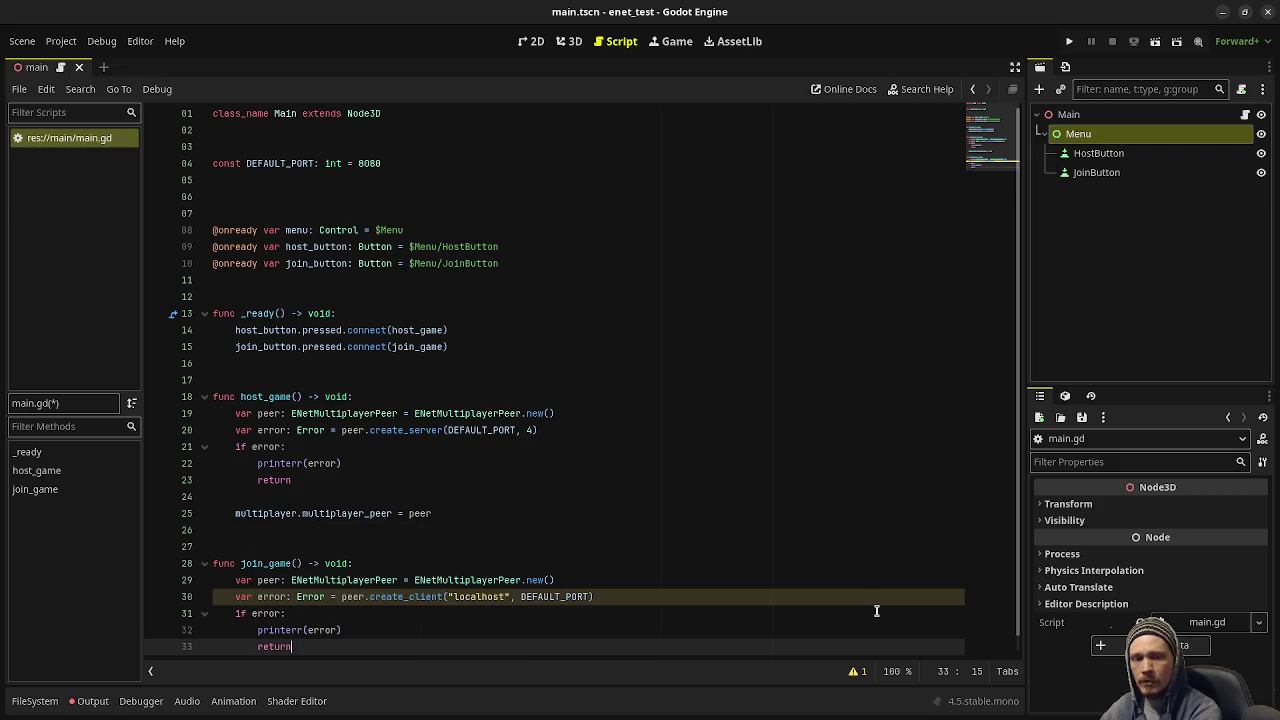
key("Return")
key("Return")
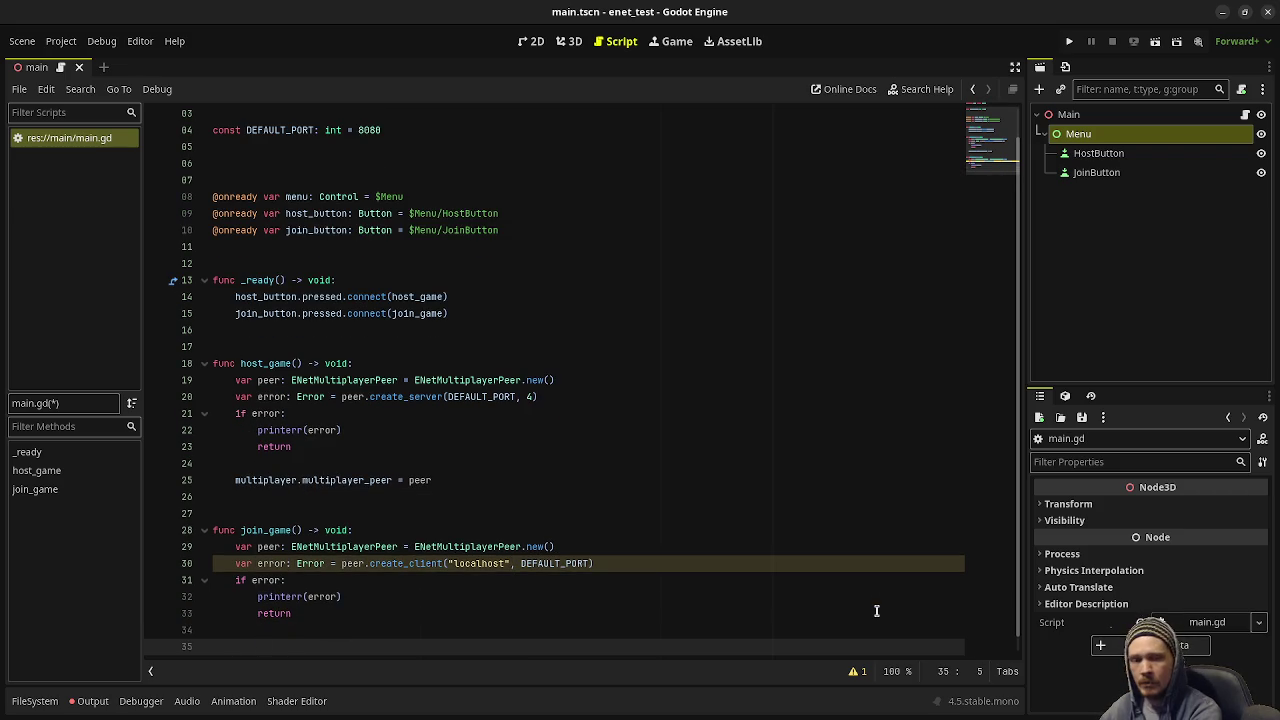
type("multiplayer.")
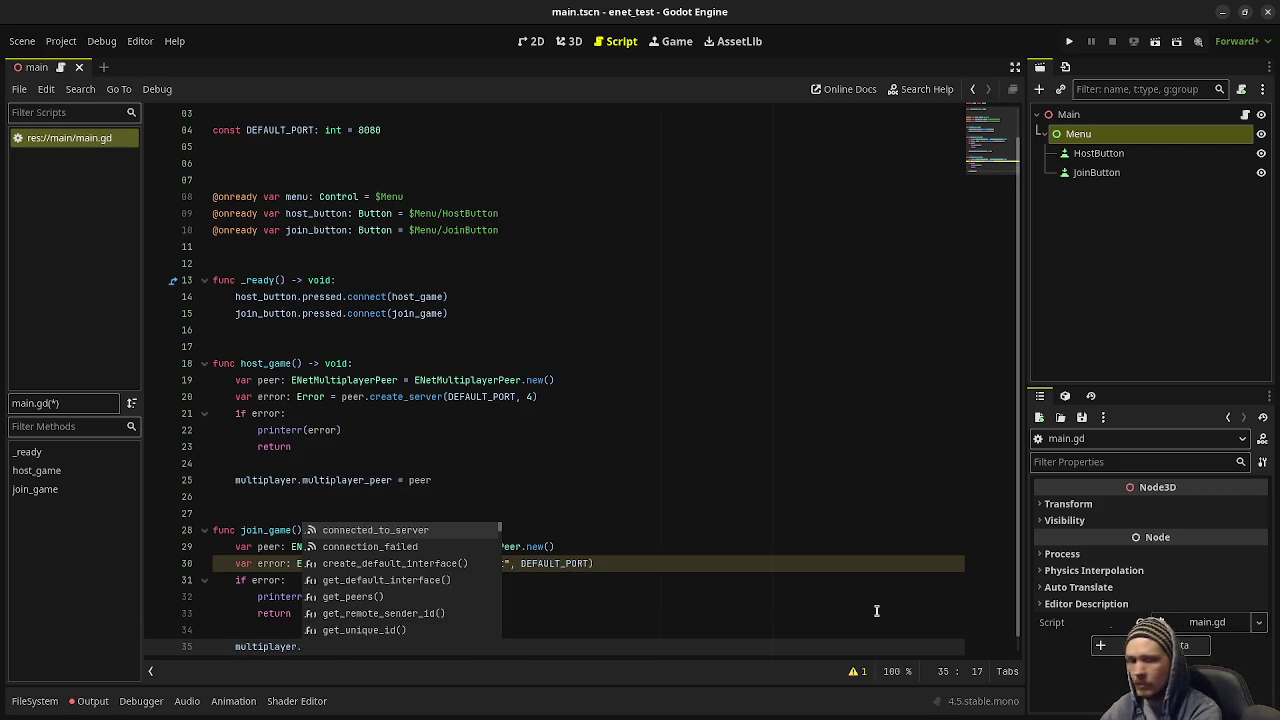
type("multiplayer_peer = pe")
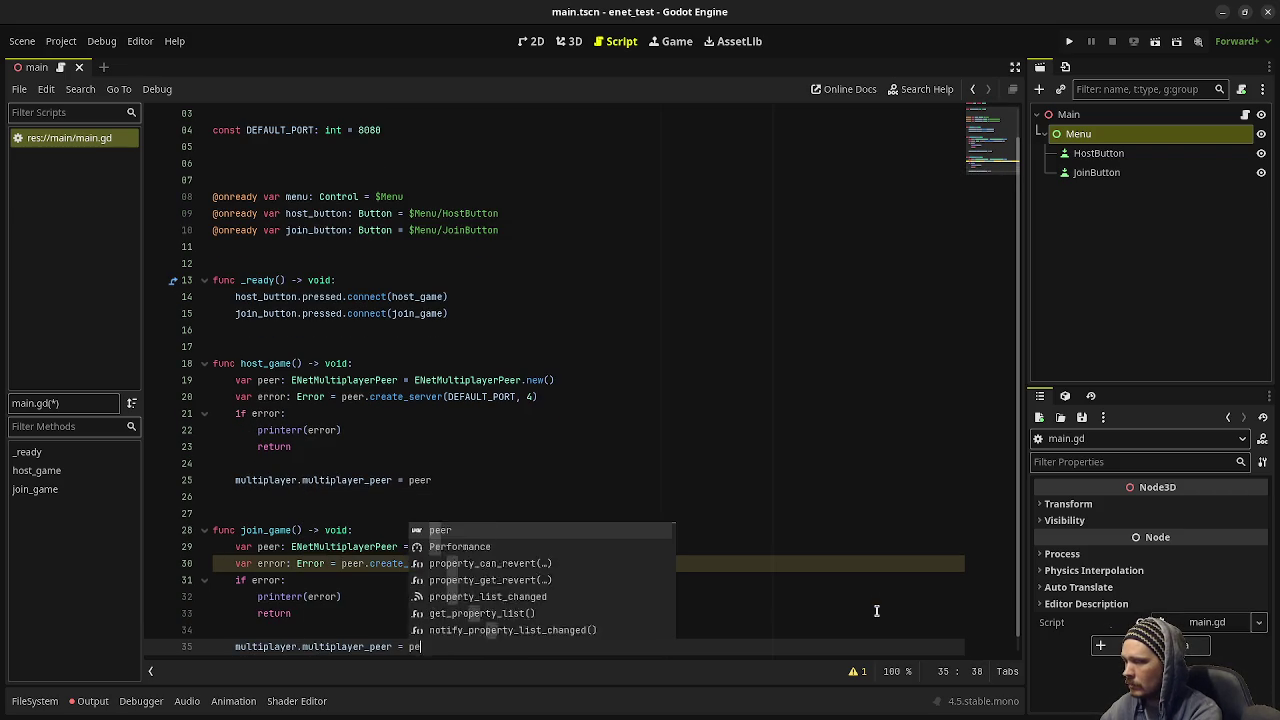
type("er")
key("ctrl+s")
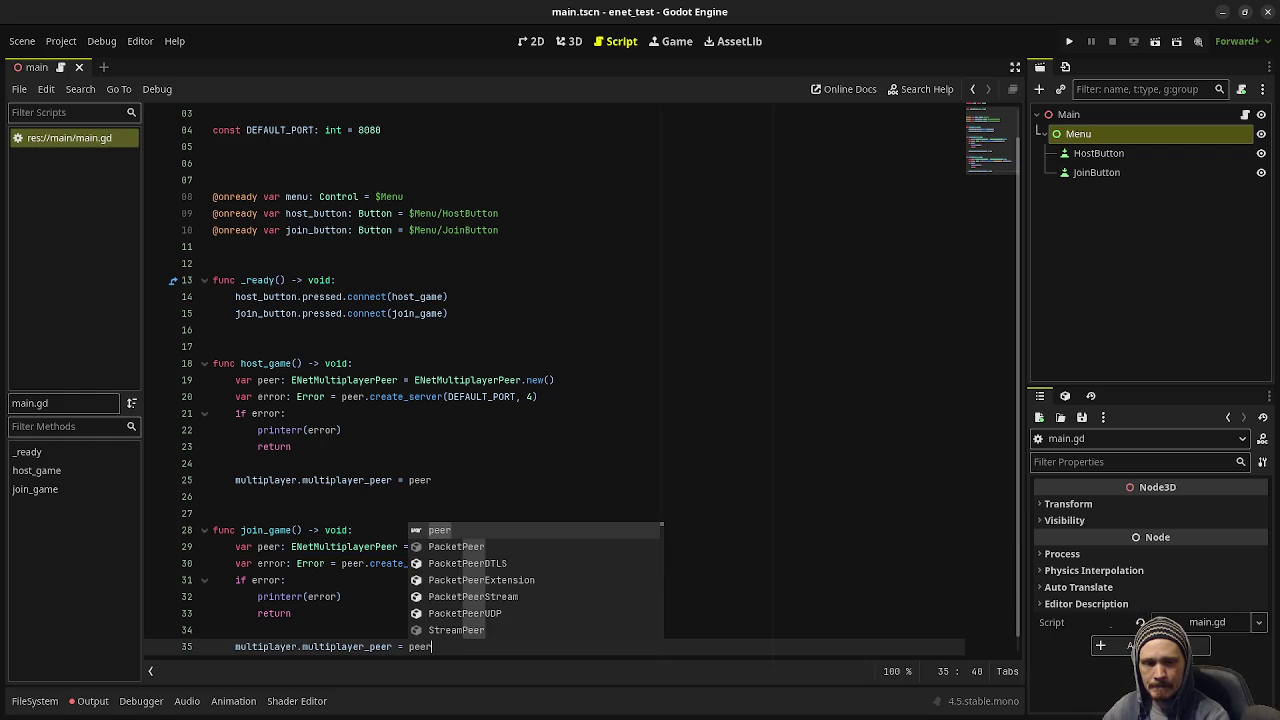
- Enable 2 run instances in Customize Run Instances, then run with the current scene as main scene
left_click(569, 432)
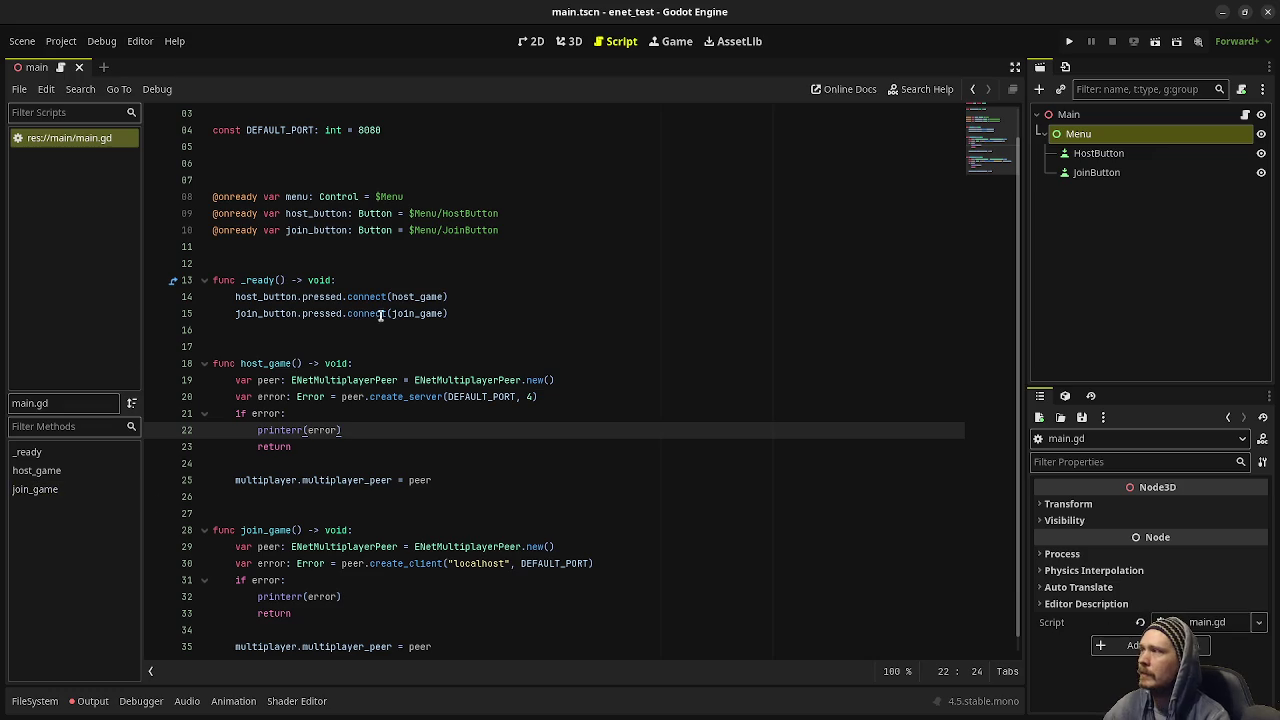
left_click(101, 41)
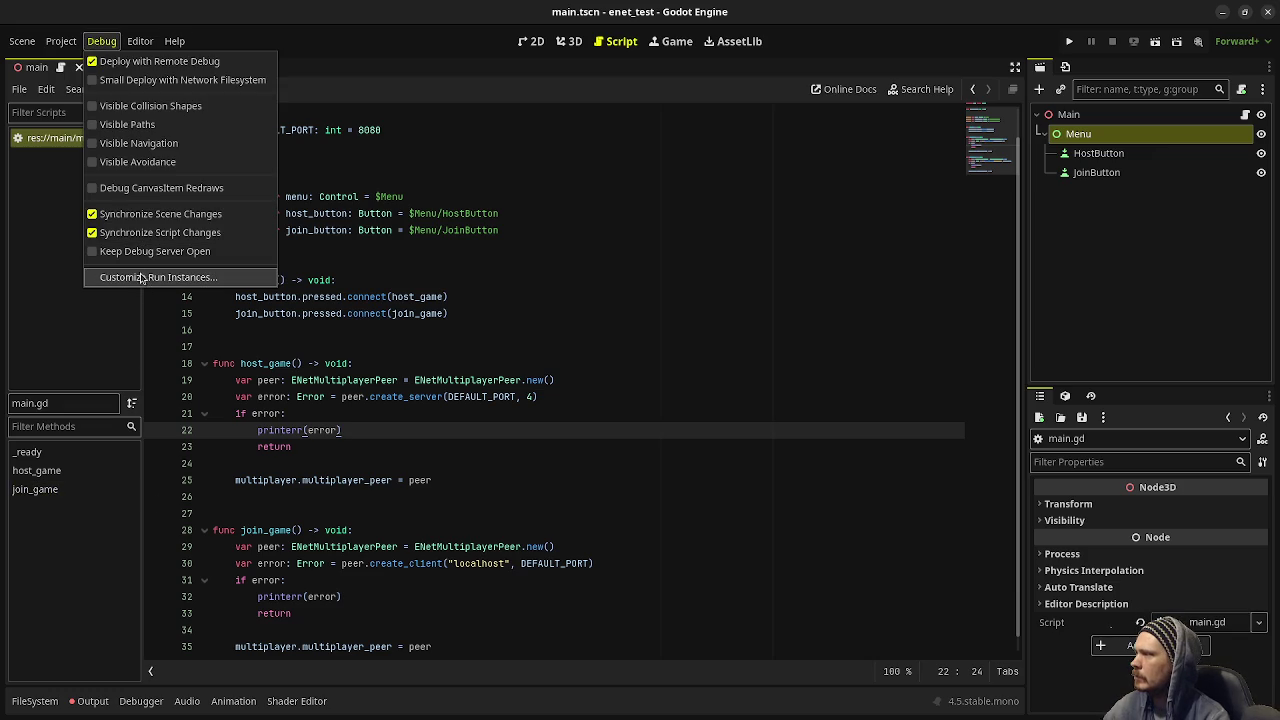
left_click(140, 279)
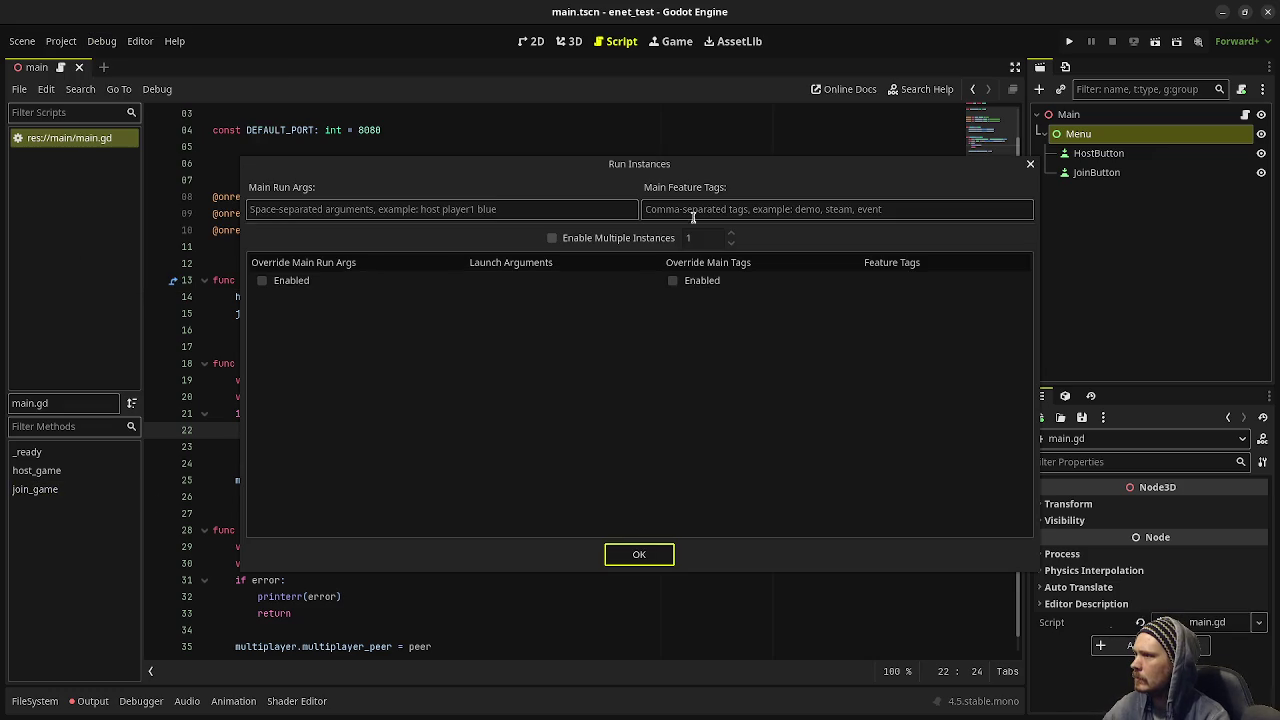
left_click(665, 558)
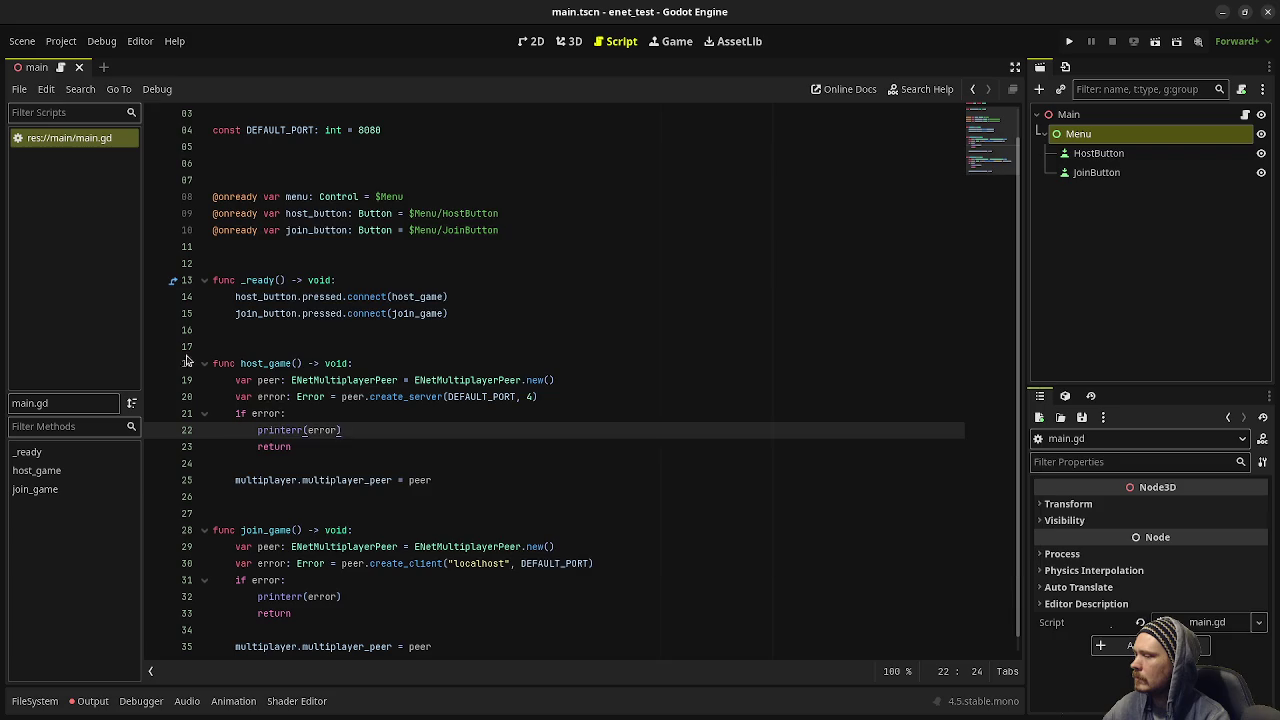
left_click(108, 42)
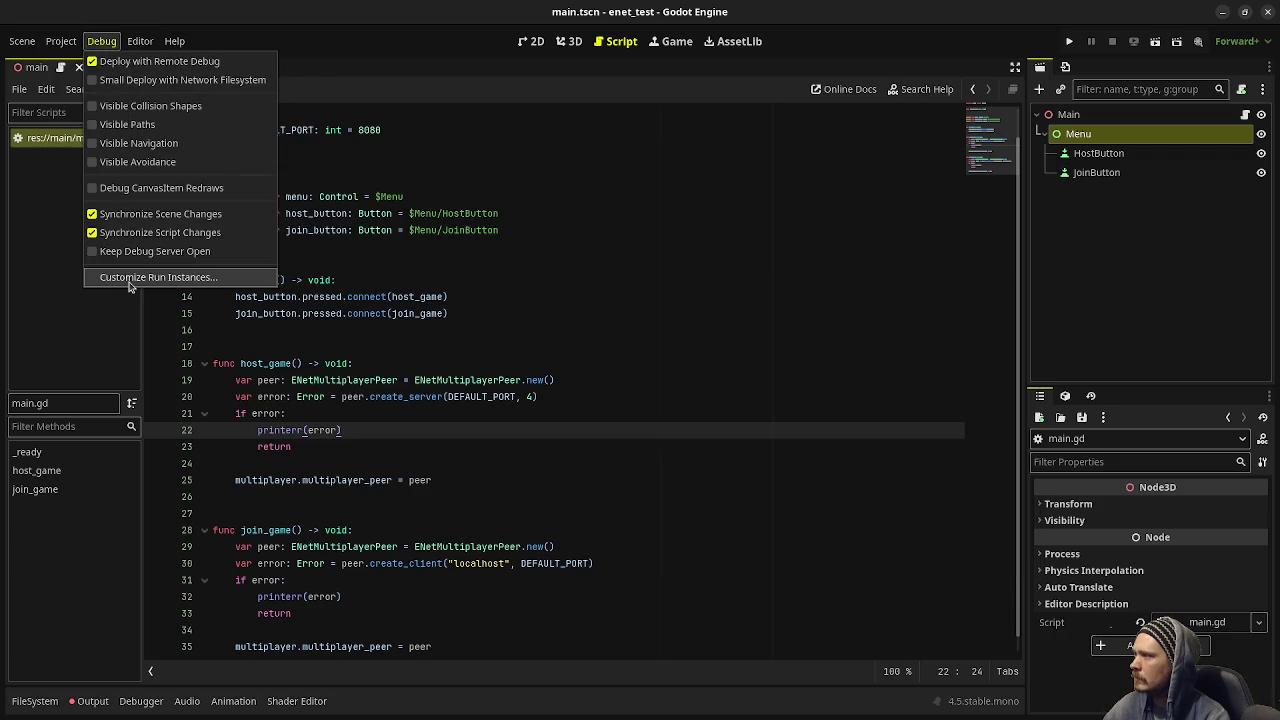
left_click(130, 284)
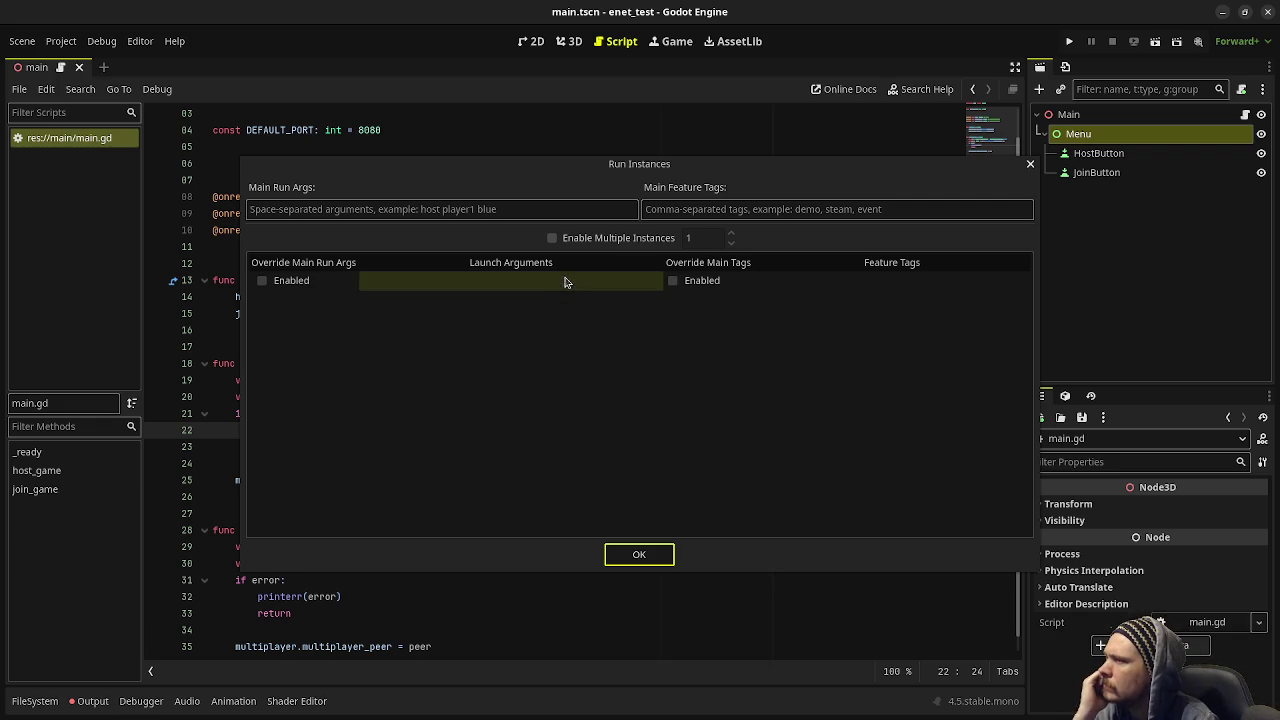
left_click(555, 238)
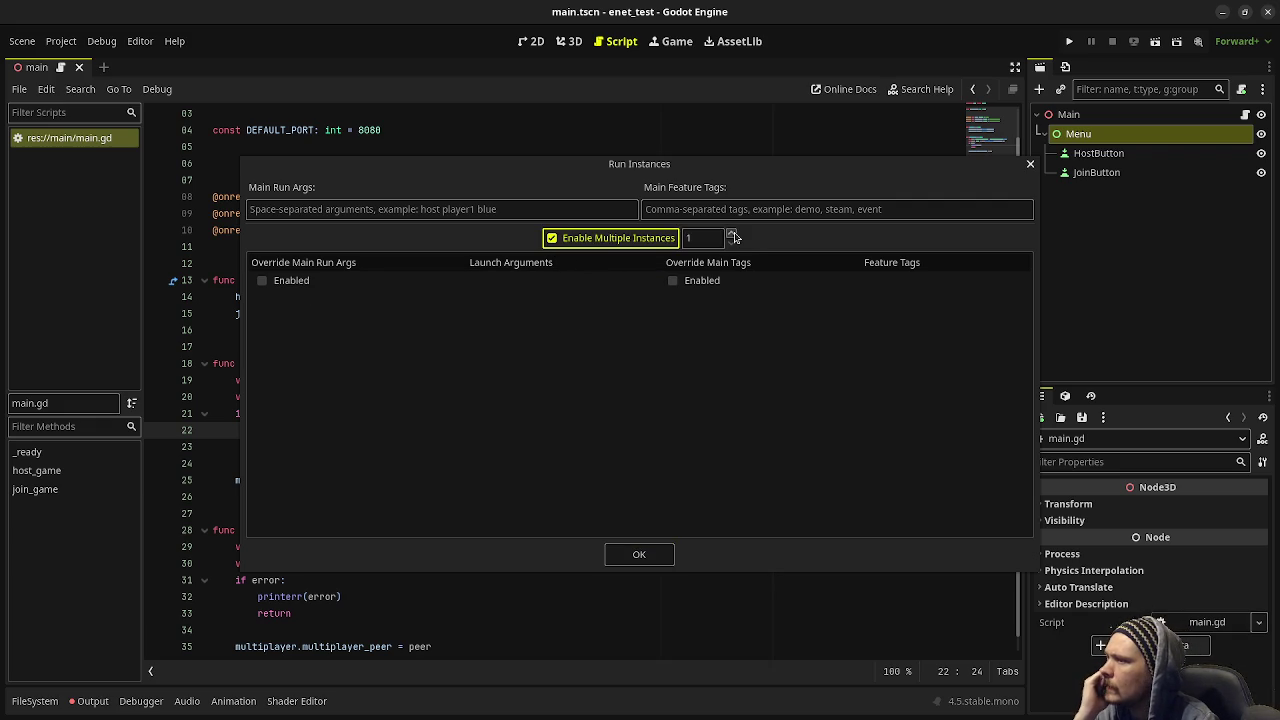
left_click(731, 233)
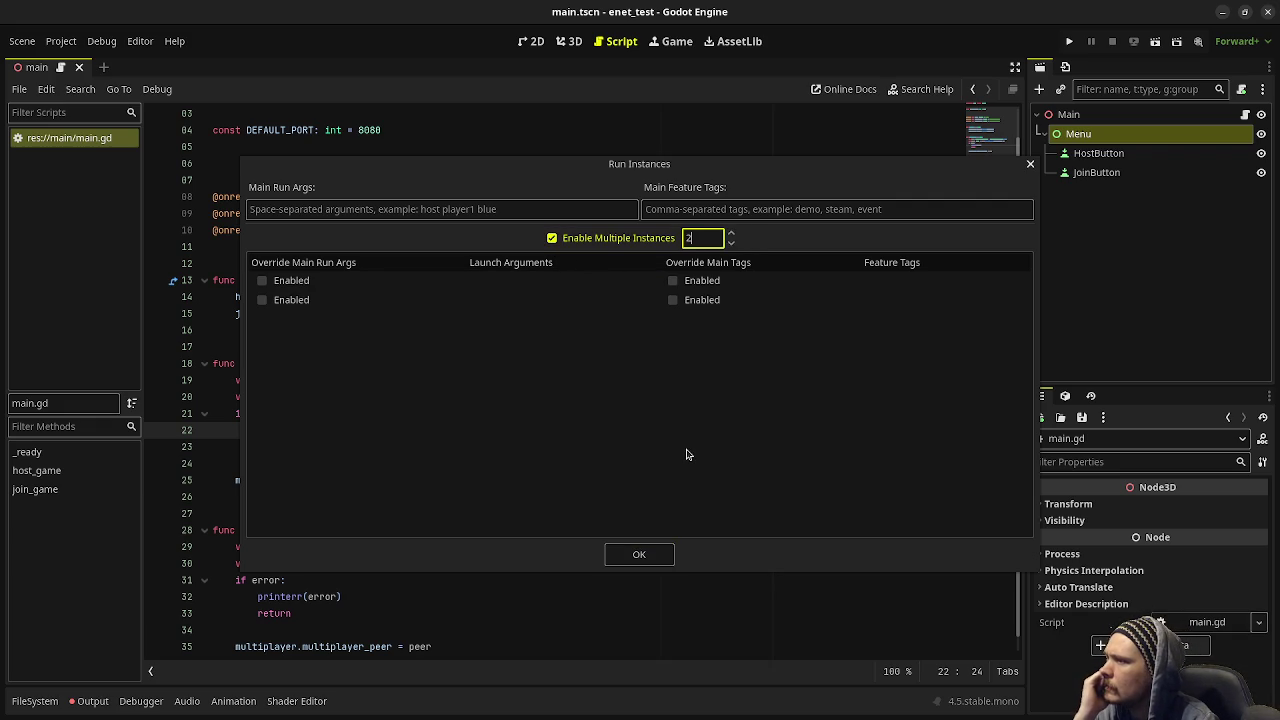
left_click(639, 554)
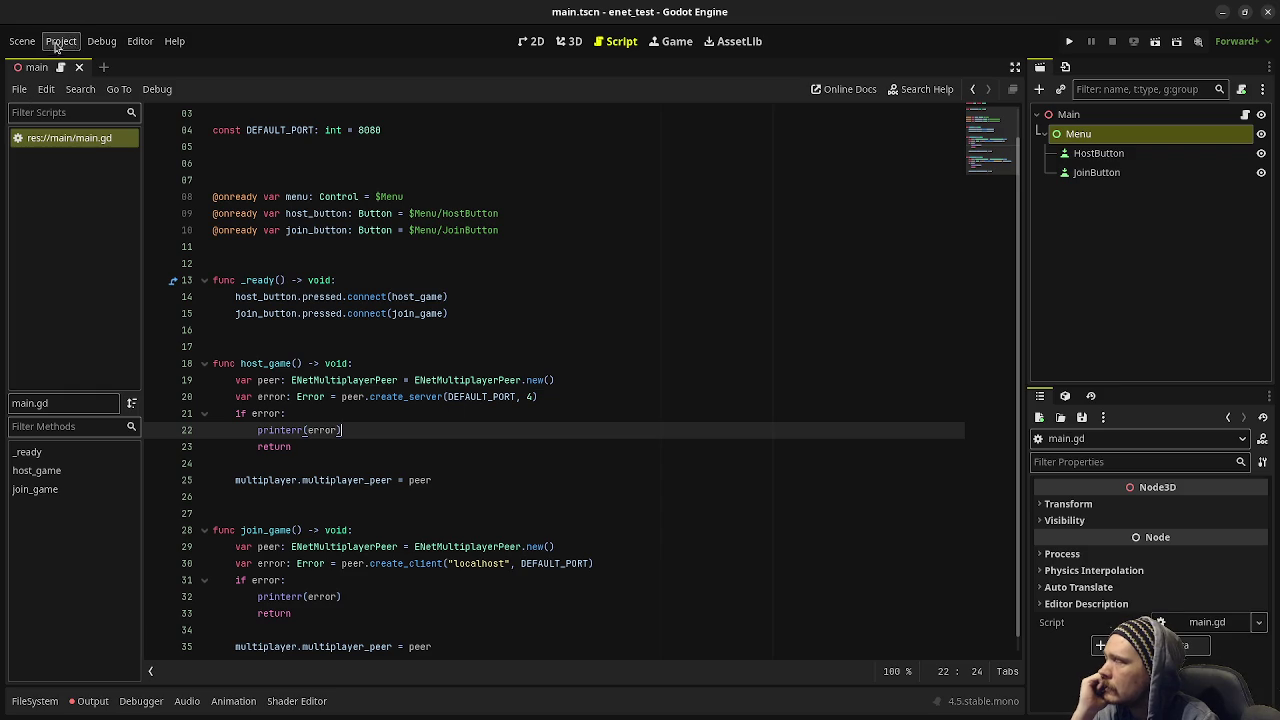
left_click(1069, 42)
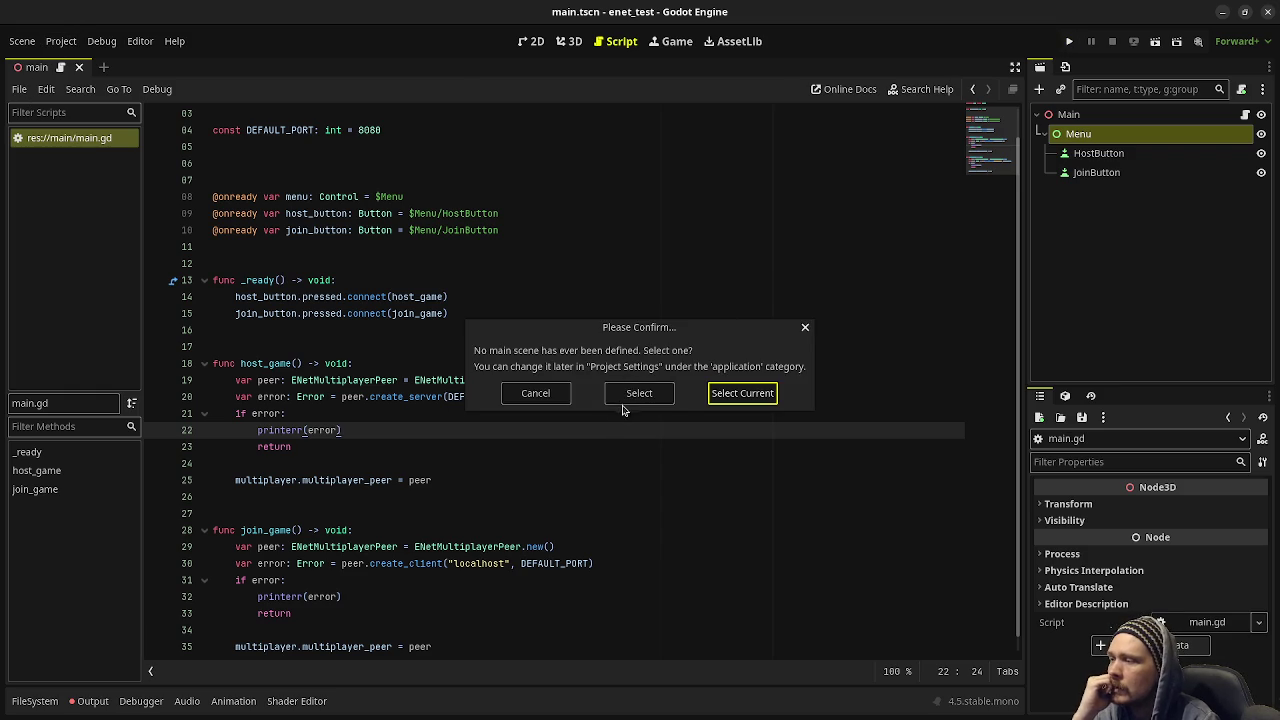
left_click(738, 393)
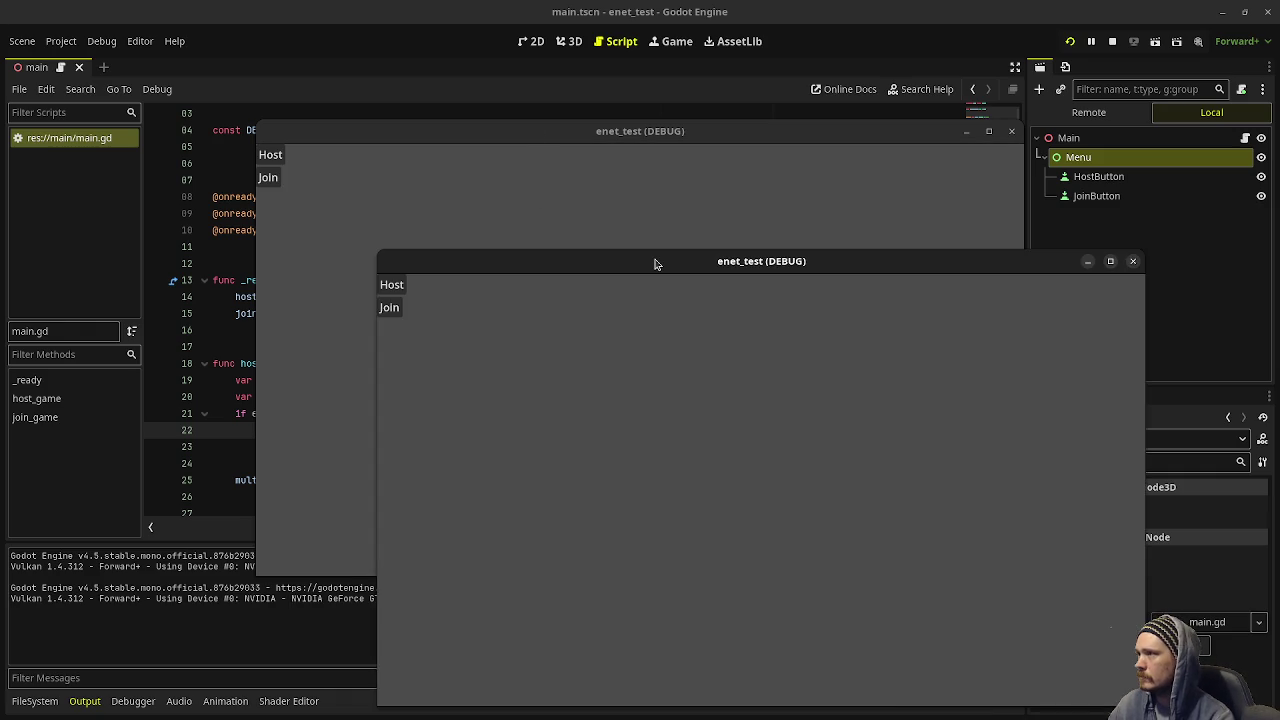
- Arrange both game windows, Host in the first and Join in the second, then close and stop debugging
left_click_drag(661, 261, 762, 239)
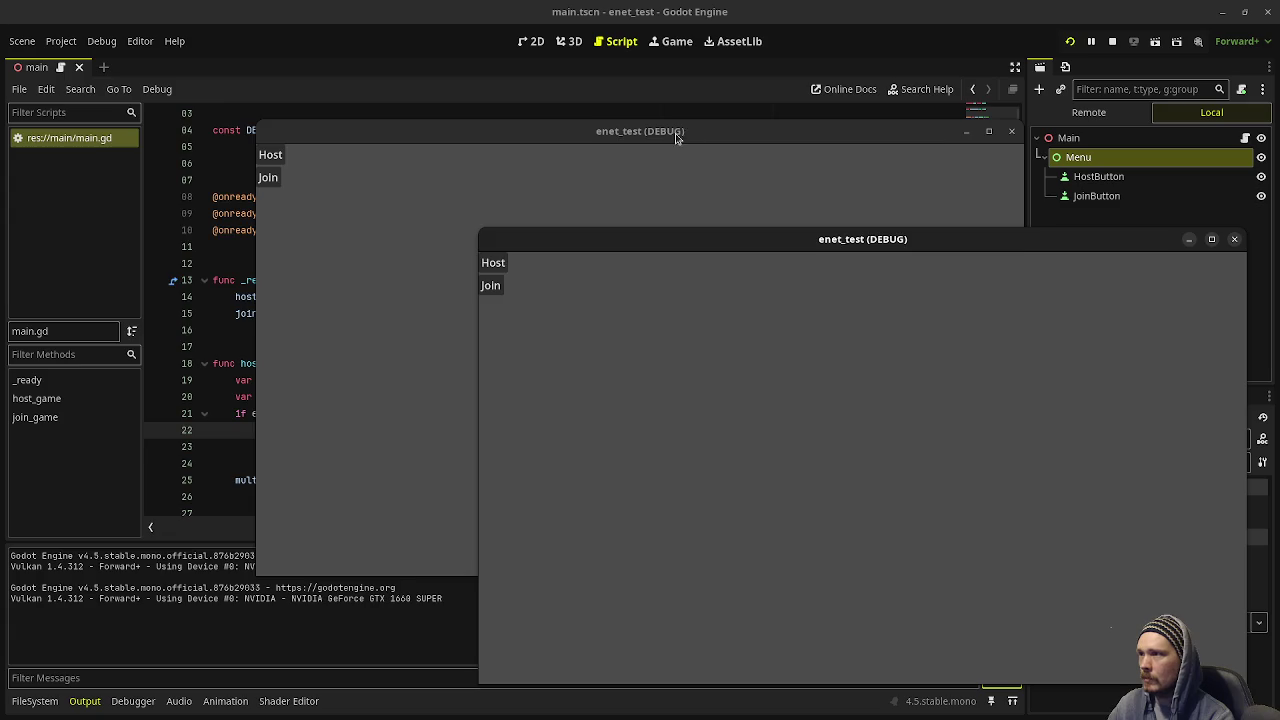
mouse_move(627, 137)
left_mouse_down()
mouse_move(467, 140)
mouse_move(466, 97)
left_mouse_up()
left_click(879, 245)
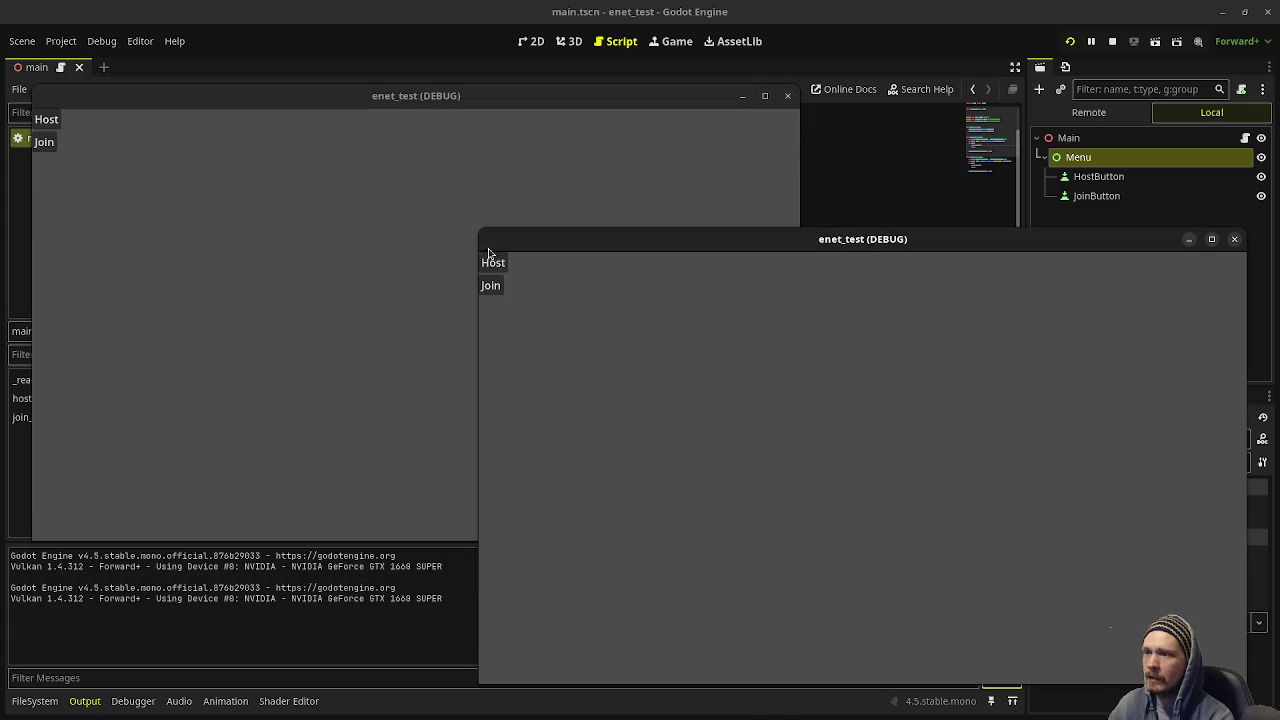
left_click(45, 120)
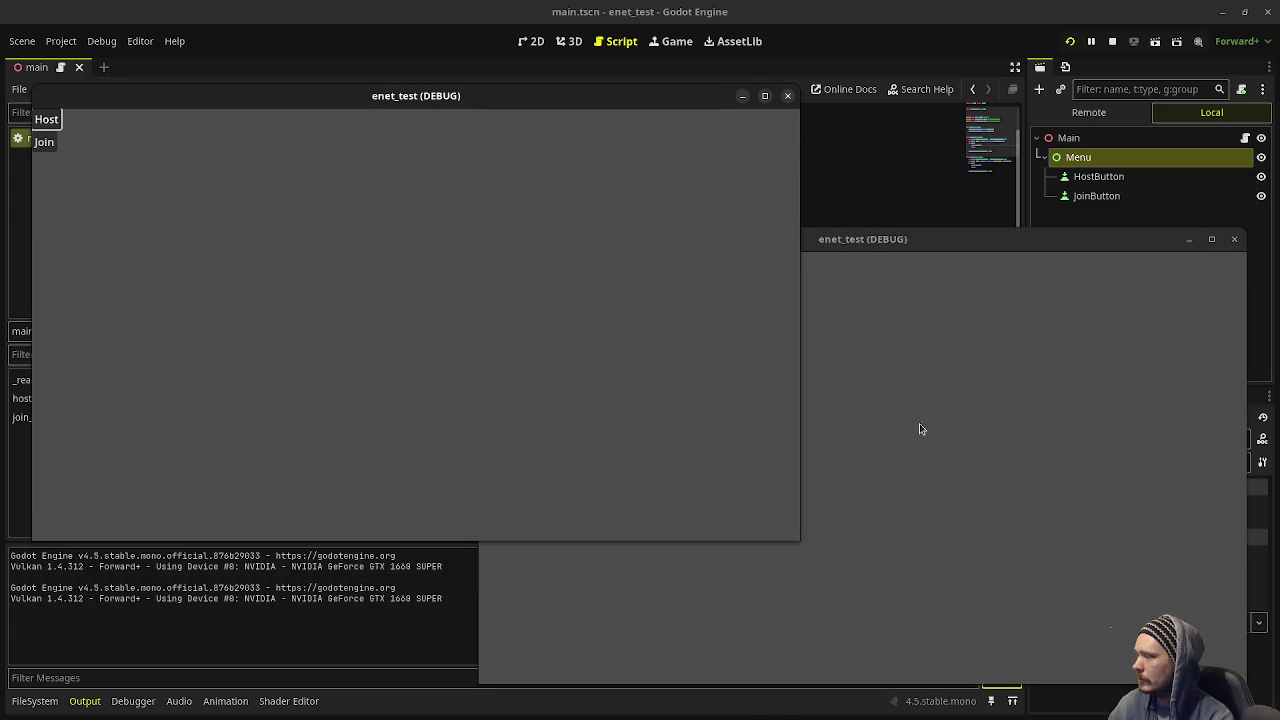
left_click(530, 376)
left_click(490, 286)
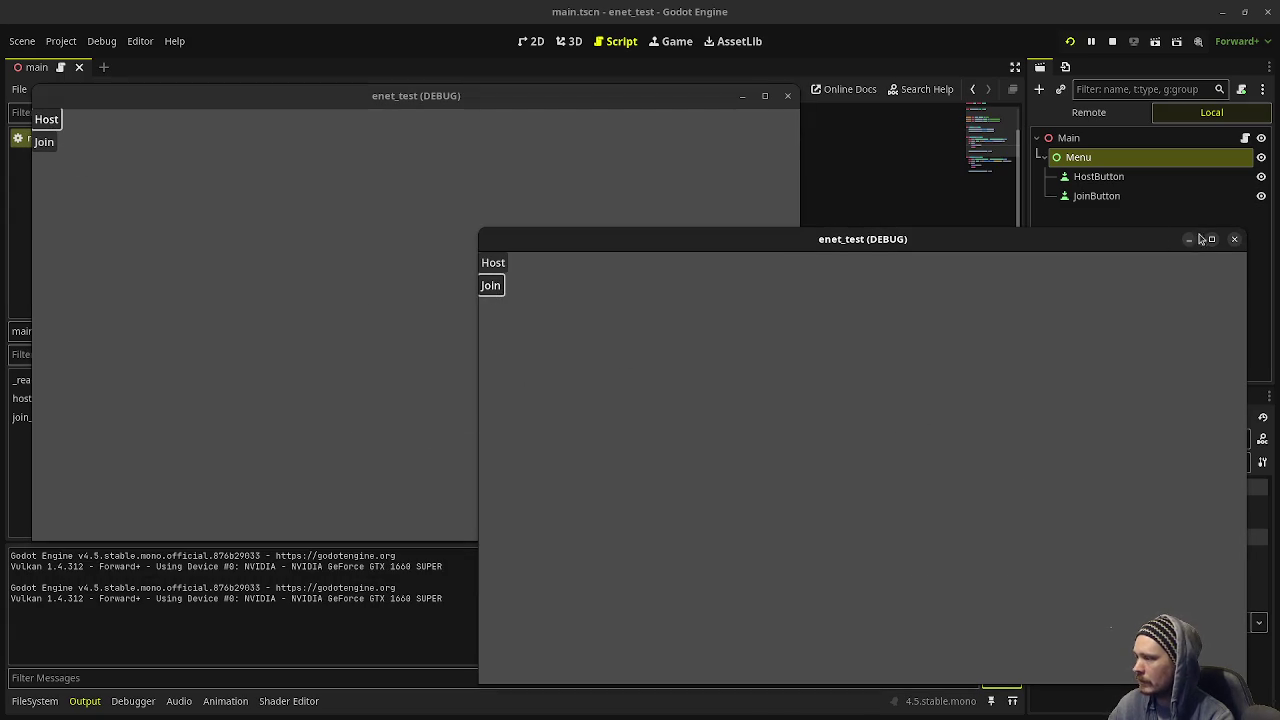
left_click(1235, 243)
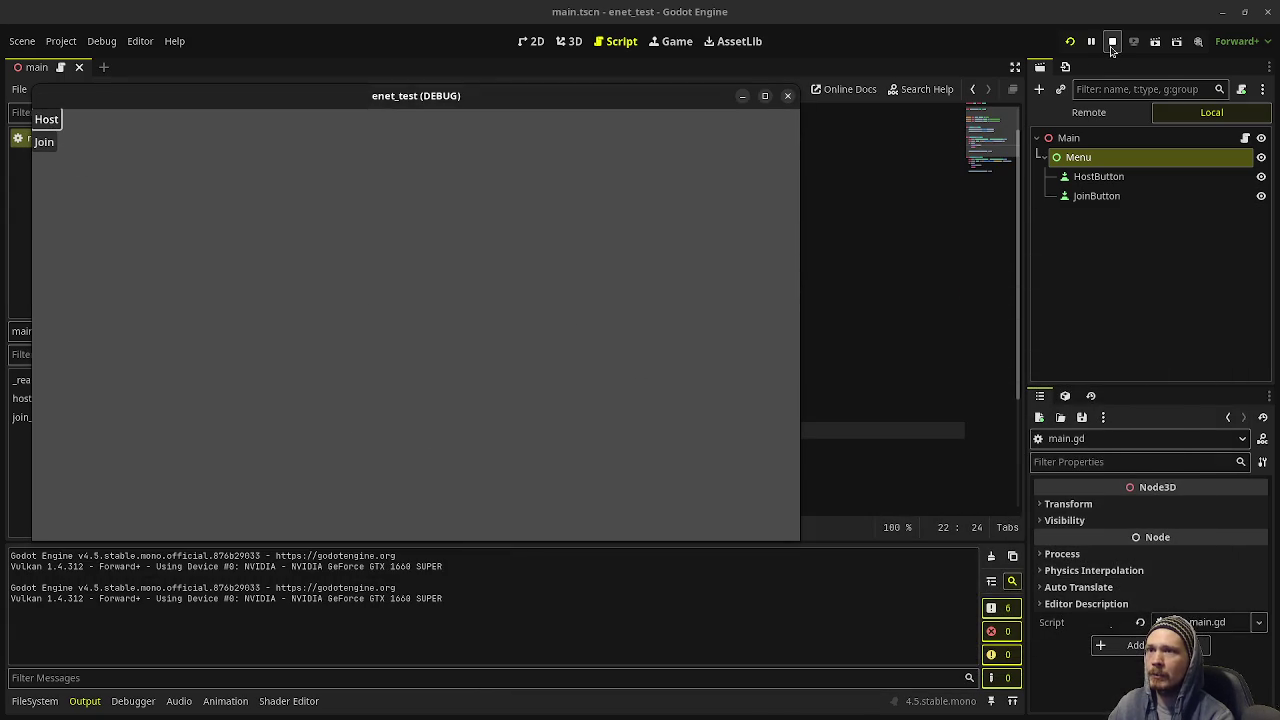
left_click(1112, 42)
- Add multiplayer.peer_connected.connect(on_peer_connected) after the peer assignment in host_game
scroll(403, 436, "down", 3)
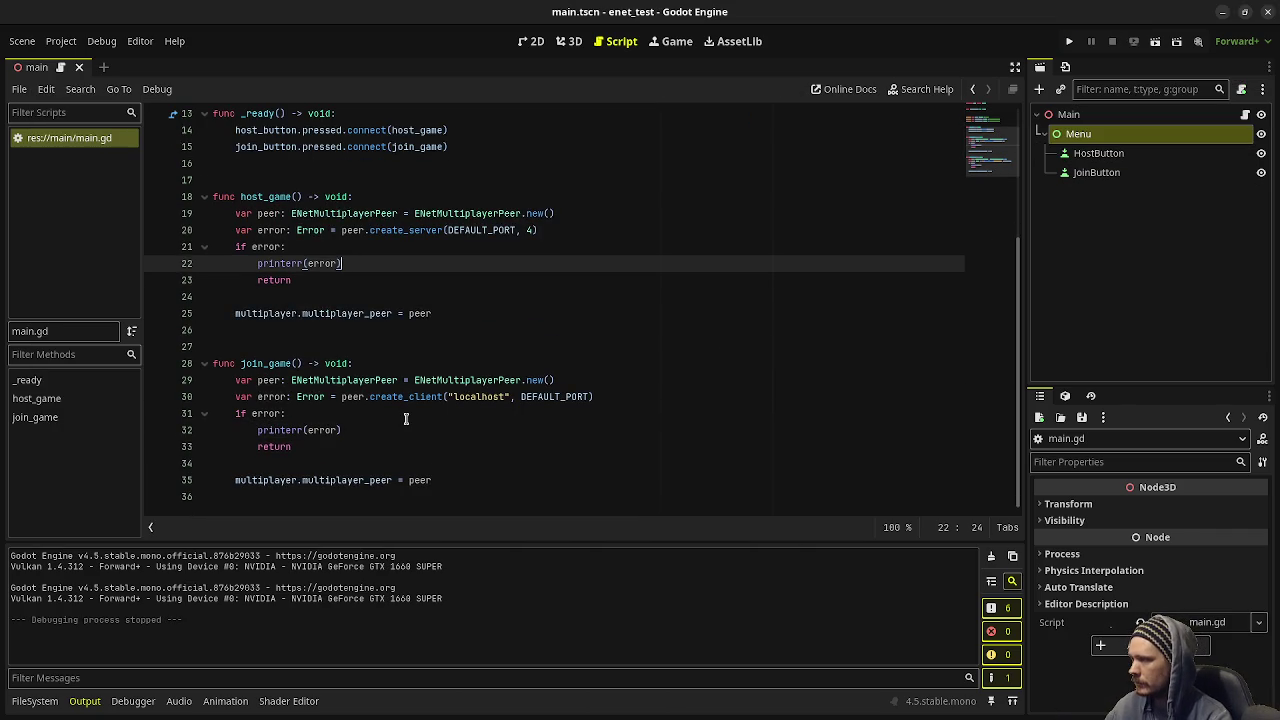
mouse_move(411, 397)
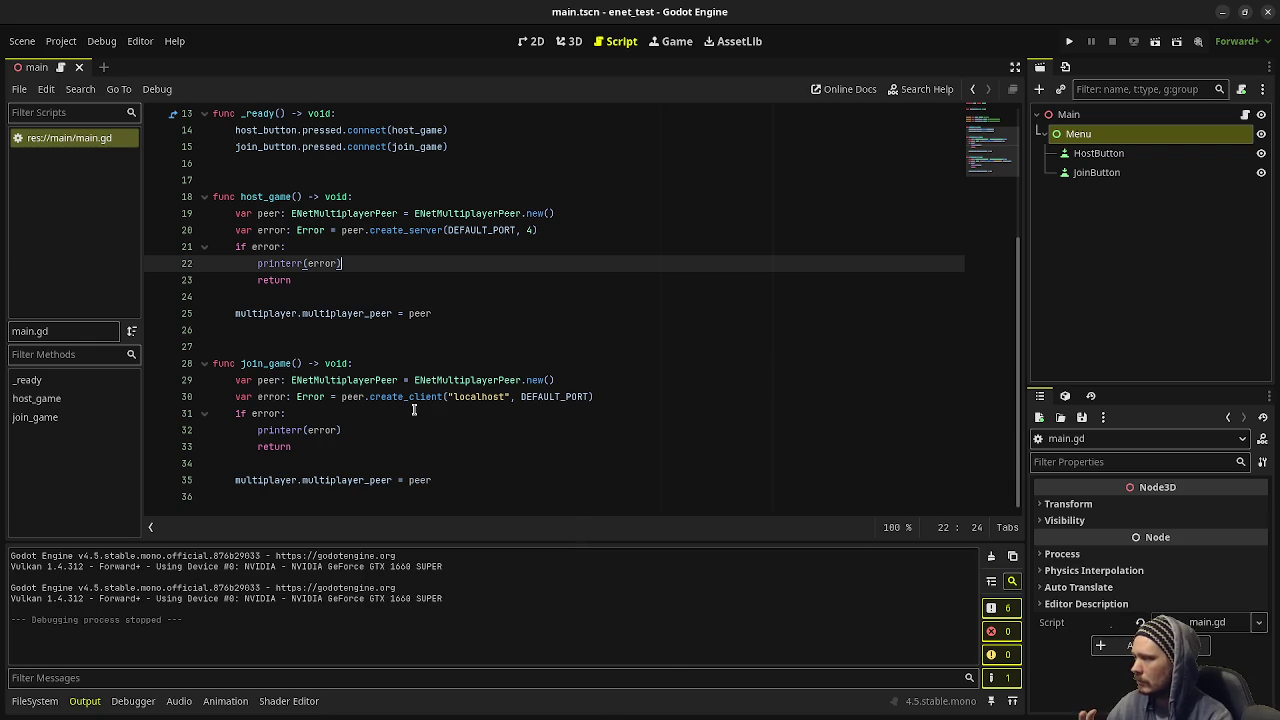
scroll(404, 432, "up", 2)
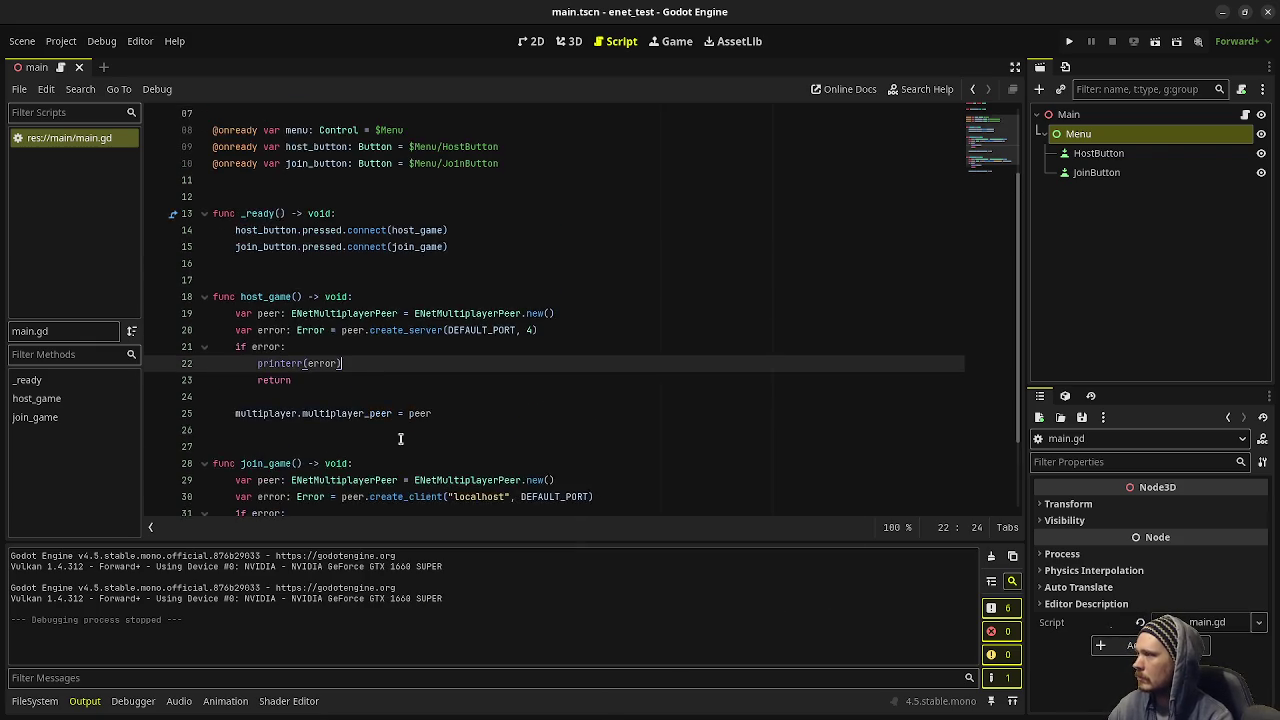
scroll(418, 433, "down", 2)
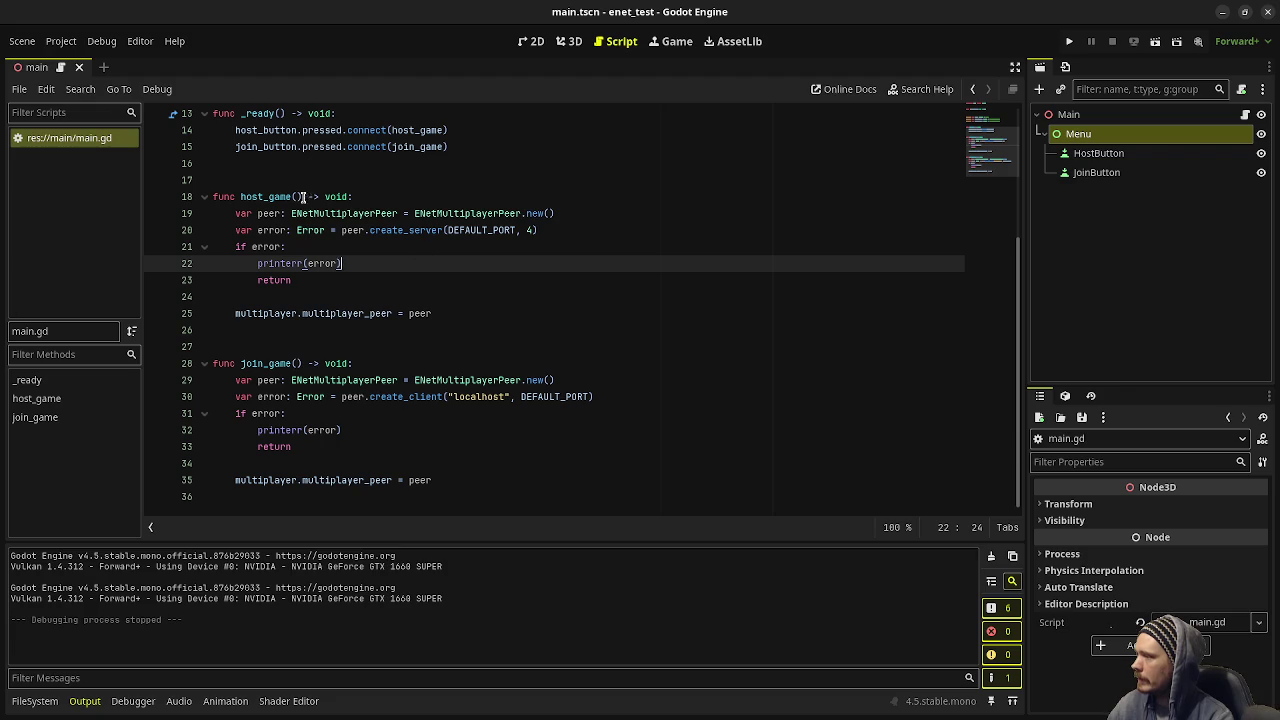
left_click(506, 312)
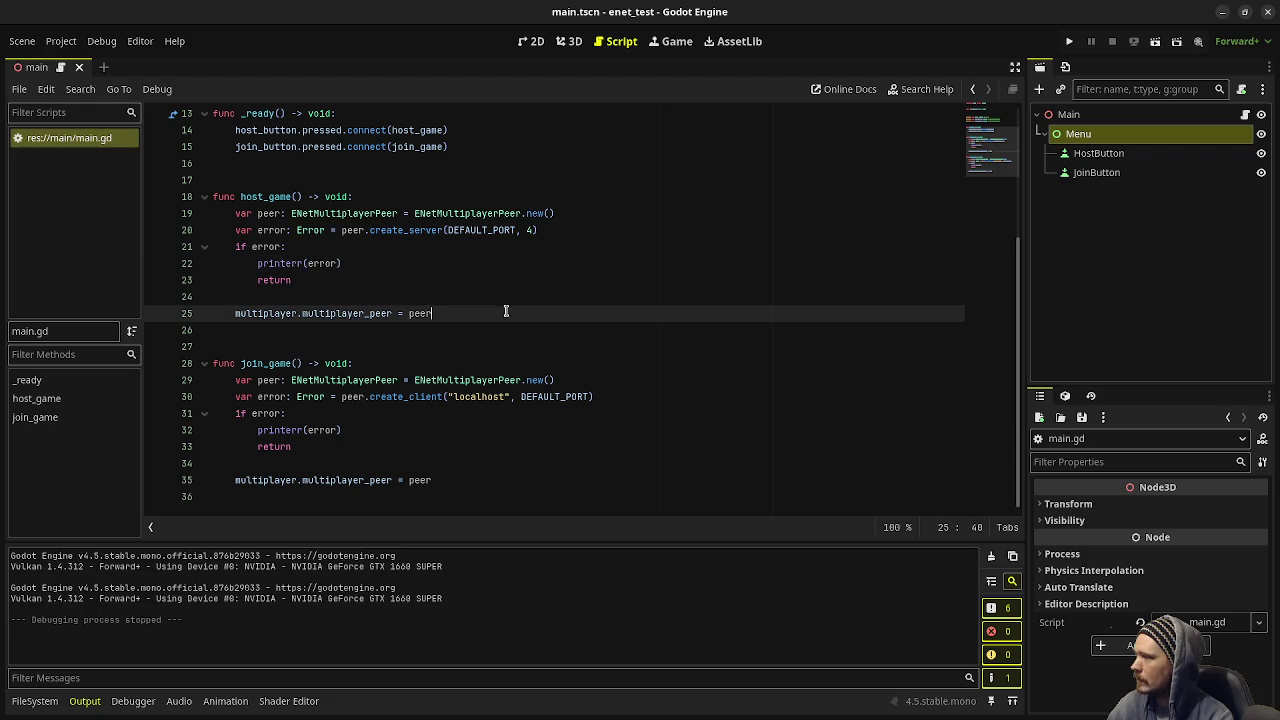
key("Return")
key("Return")
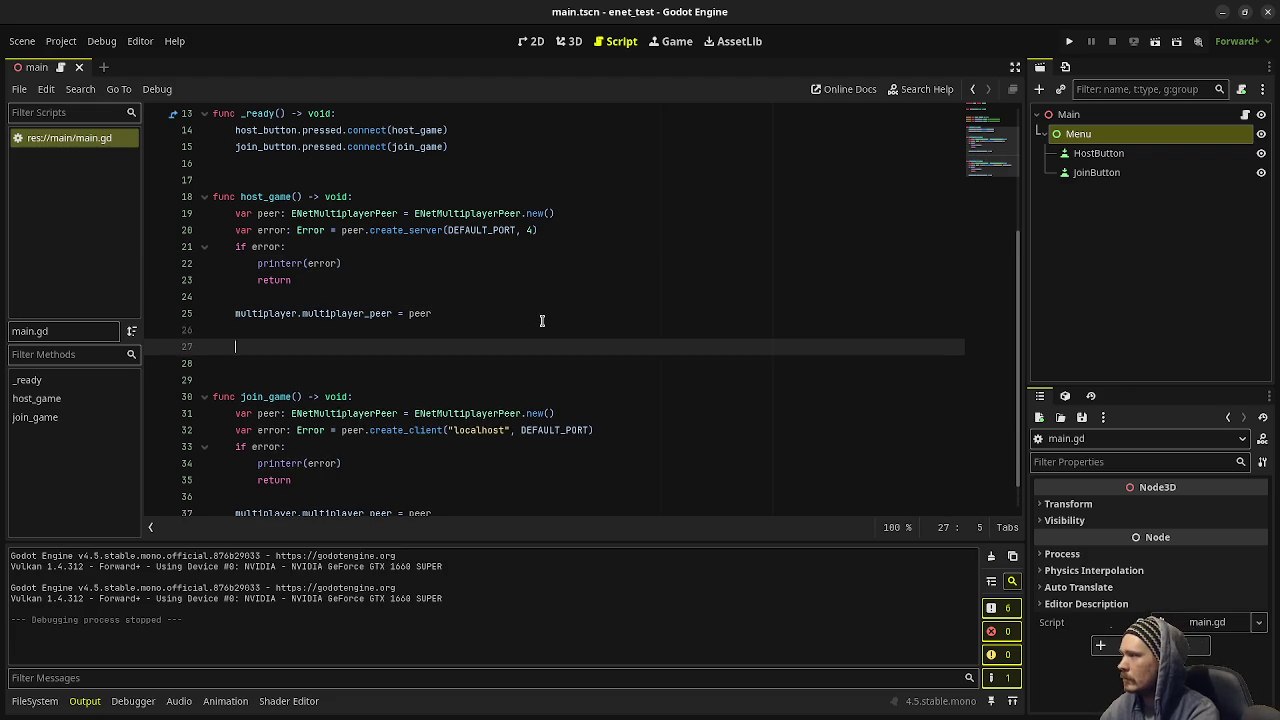
type("mul")
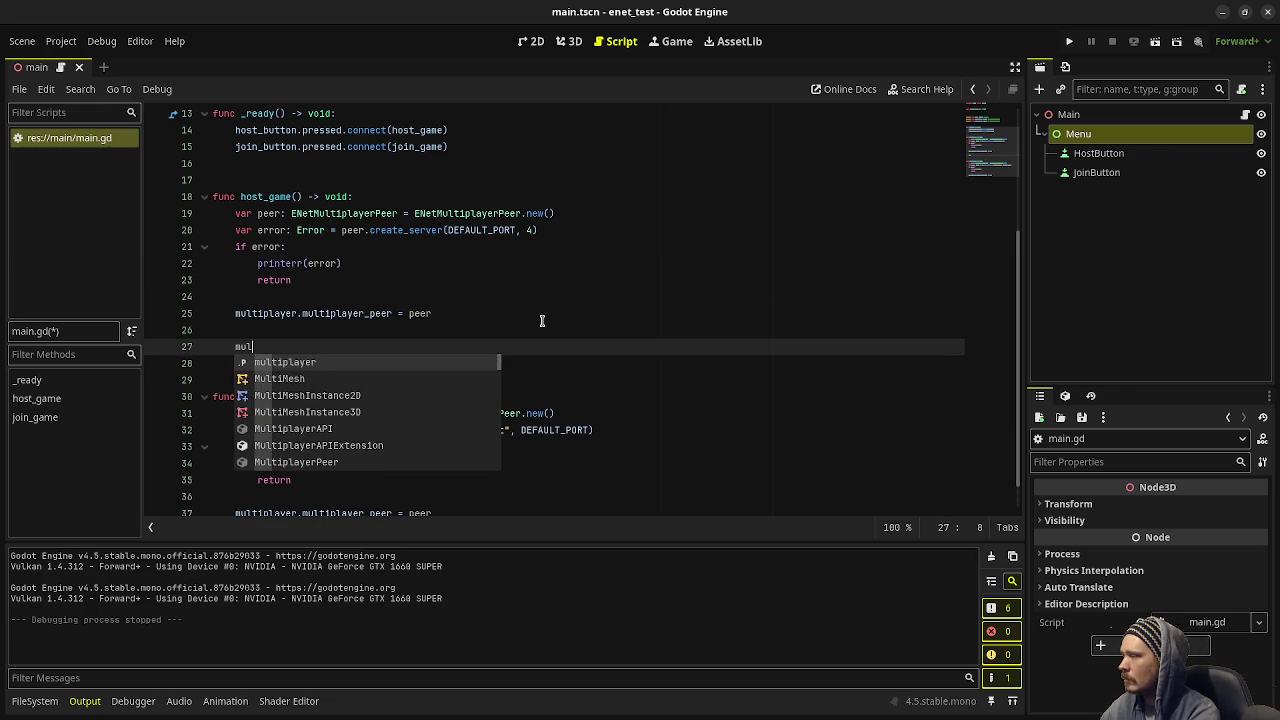
key("Return")
type(".")
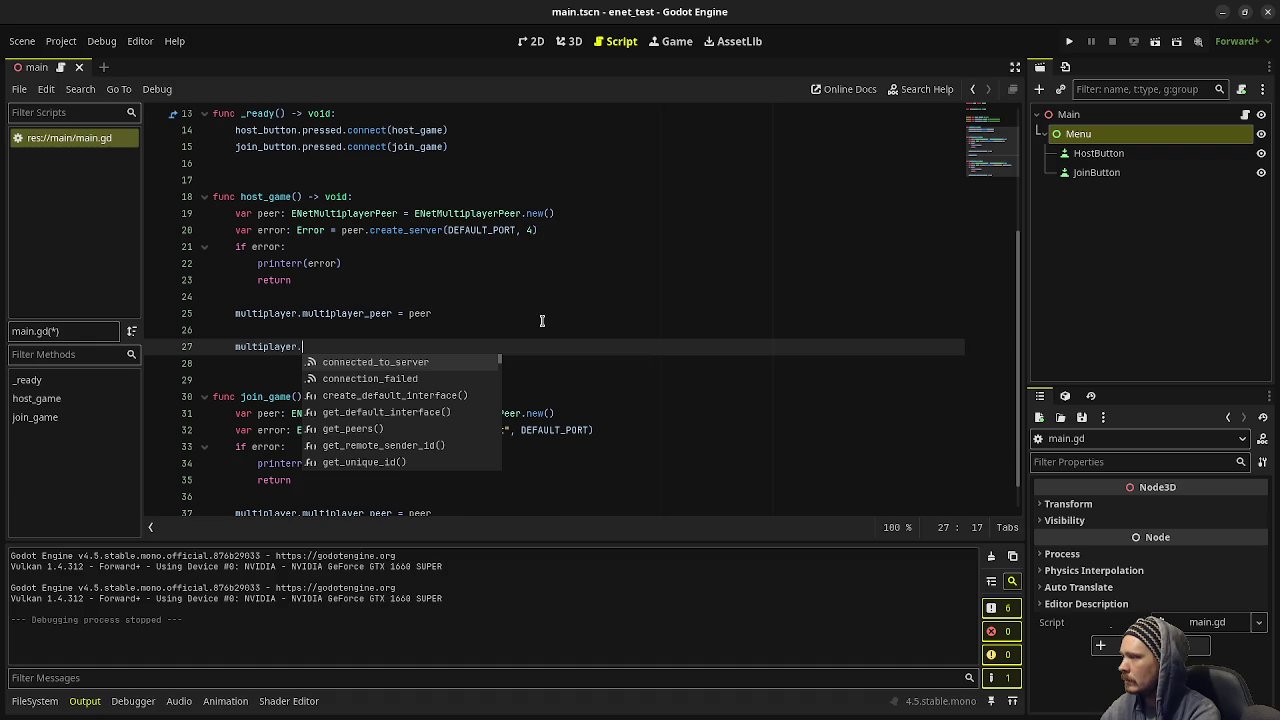
type("pee")
key("Return")
type(".")
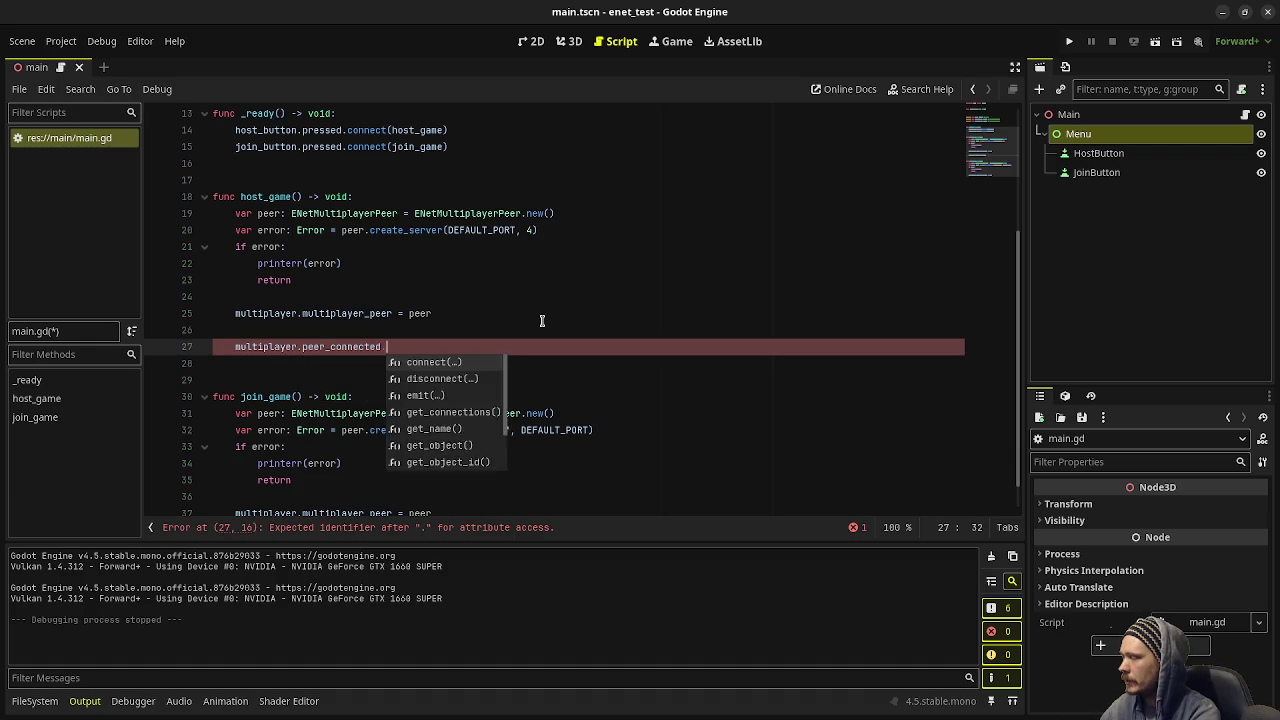
type("connect")
key("Return")
type("onnect(on")
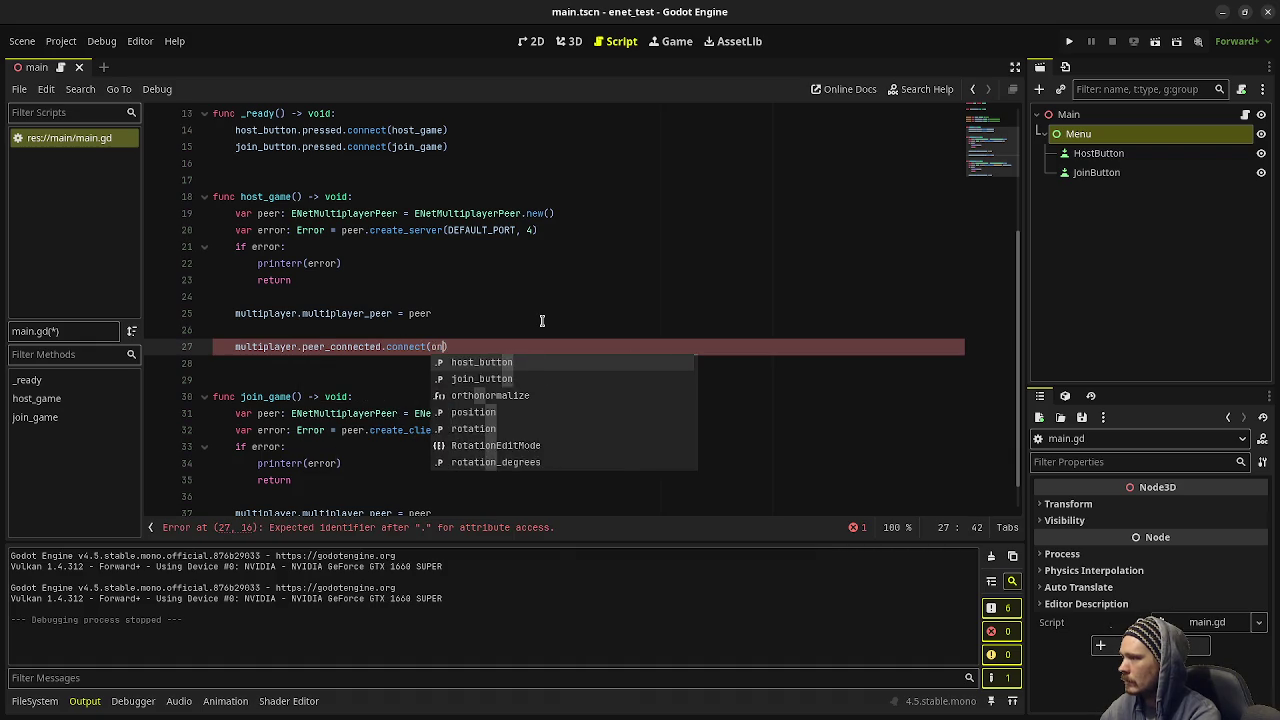
type("_peer_connec")
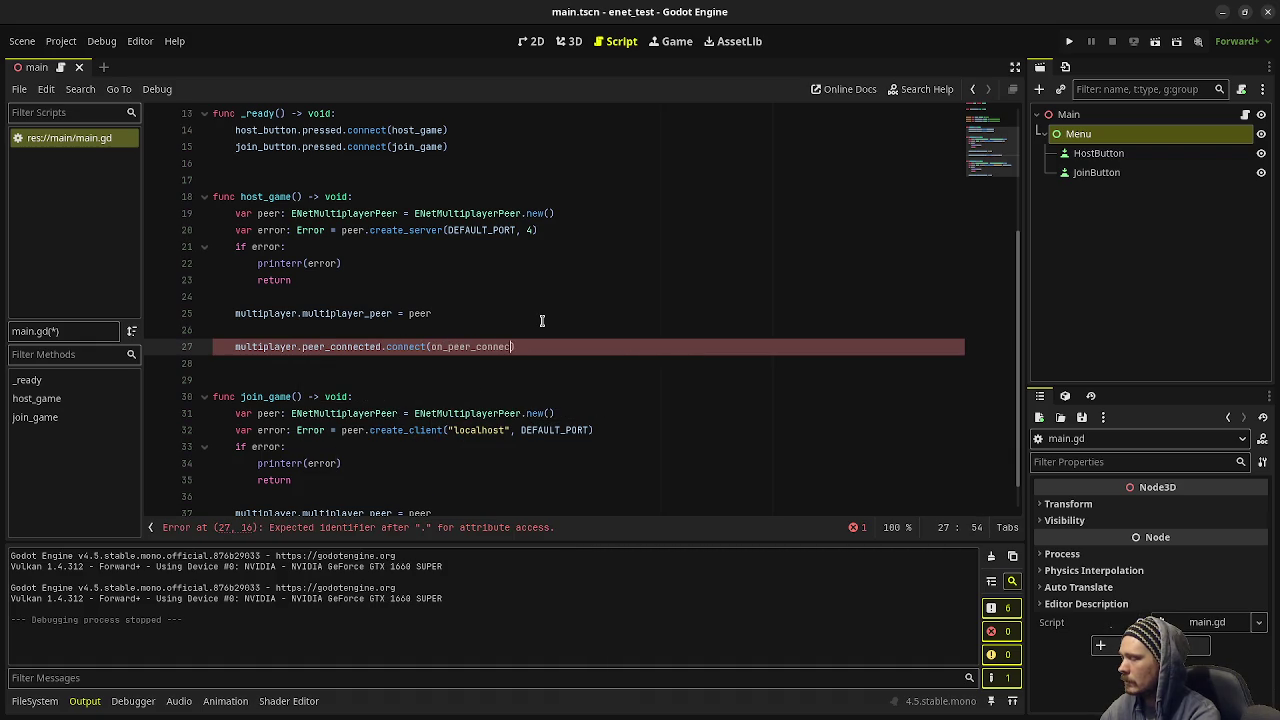
type("ted)")
- Add a func on_peer_connected() -> void: stub containing pass below join_game
scroll(521, 310, "down", 1)
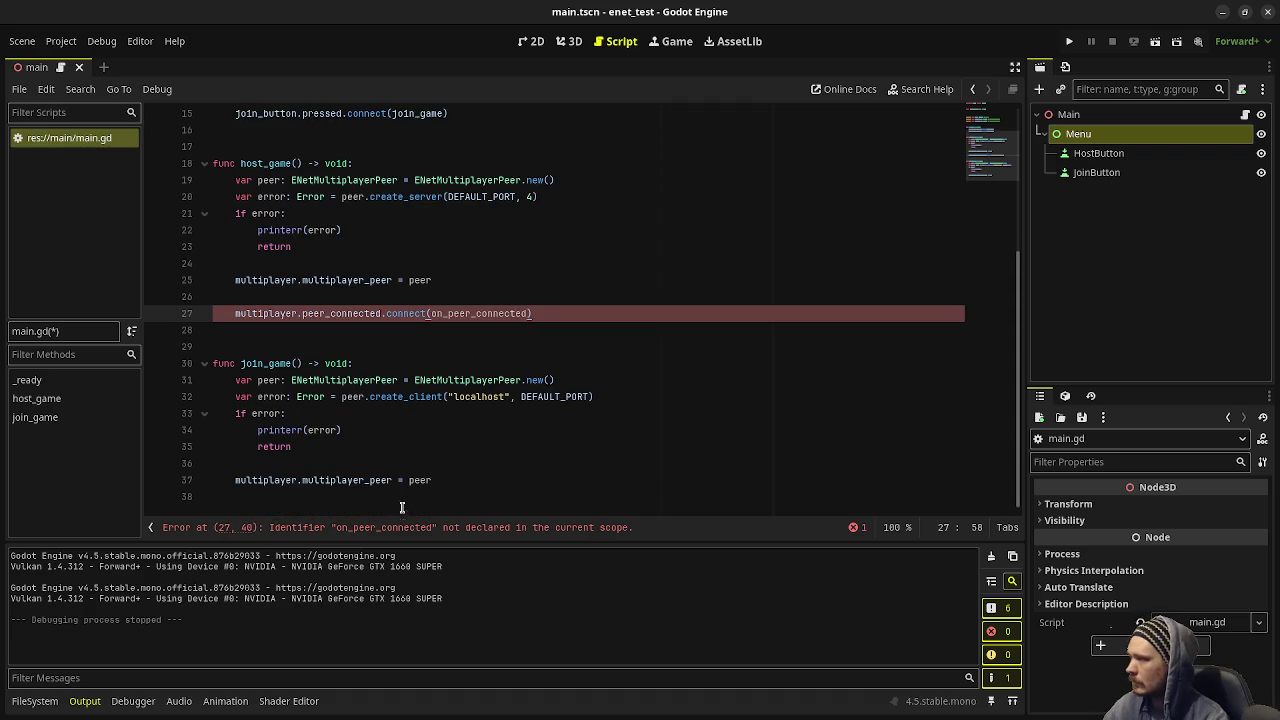
left_click(395, 512)
key("Return")
key("Return")
type("func on_peer_con")
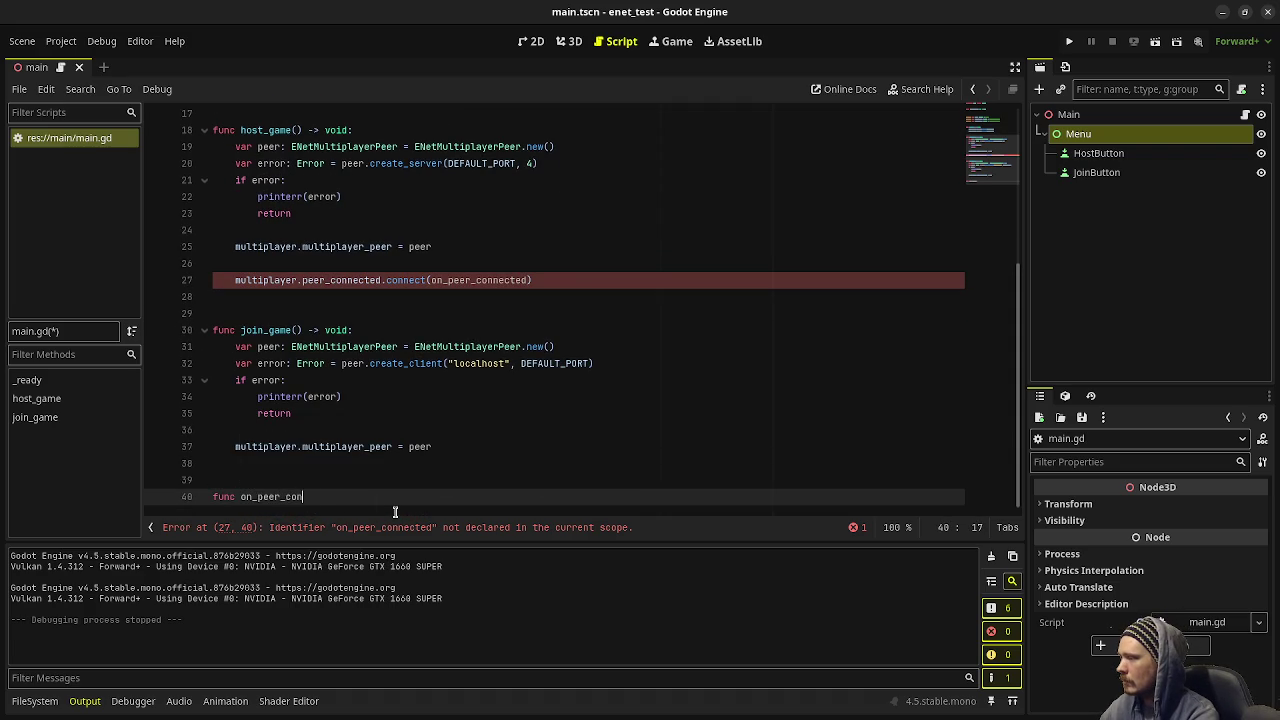
type("nected() -> v")
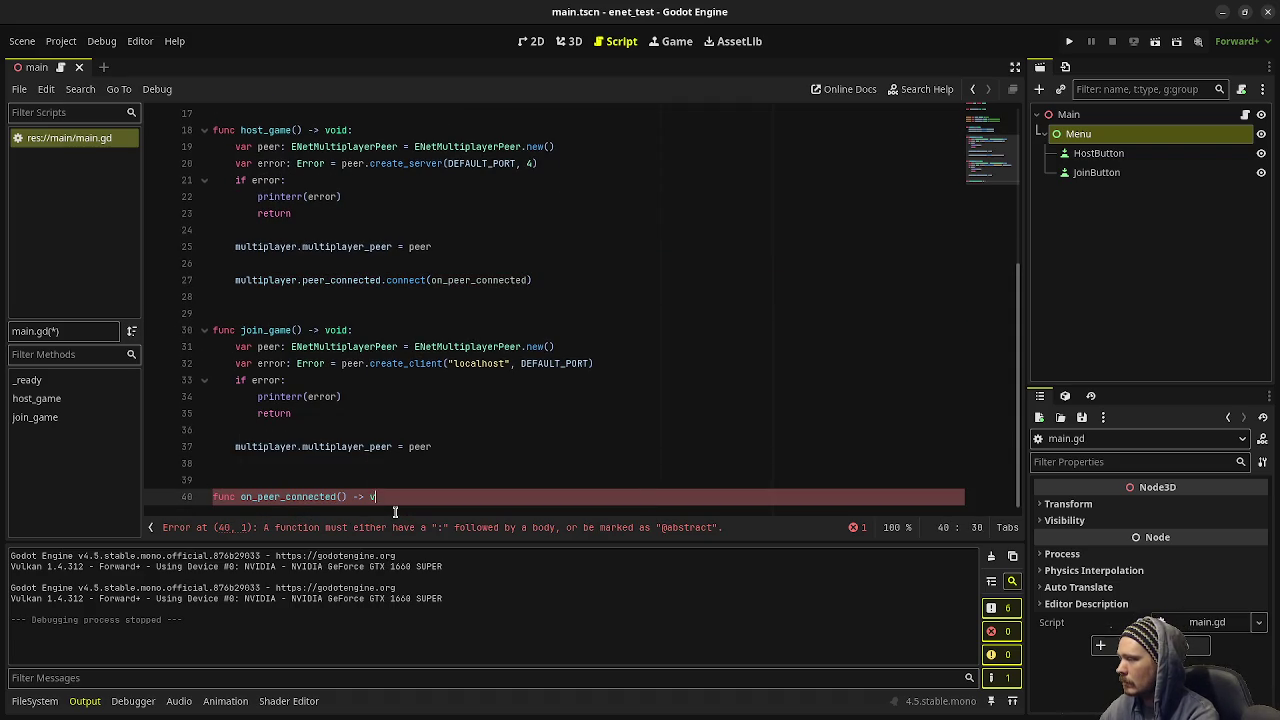
type("oid:")
key("Return")
type("pass")
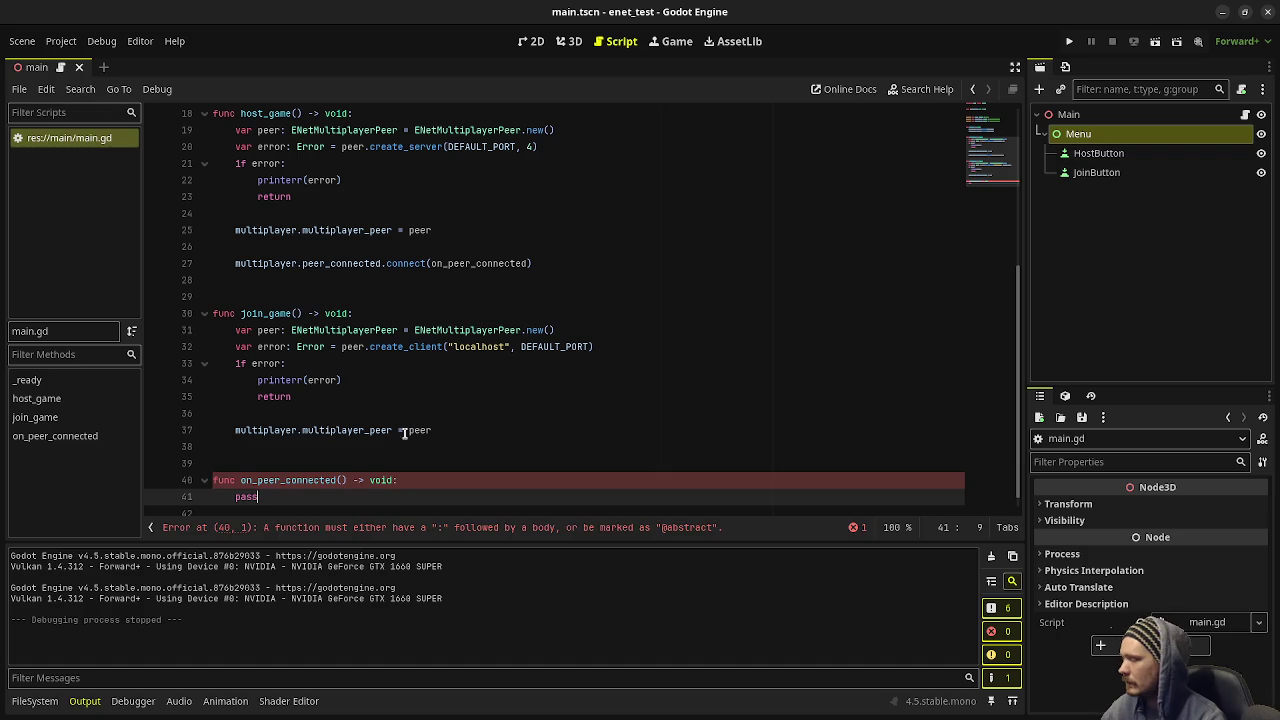
- Give on_peer_connected an id: int parameter, print "Peer %s connected!" with id, and run with F5
left_click(350, 264, "ctrl")
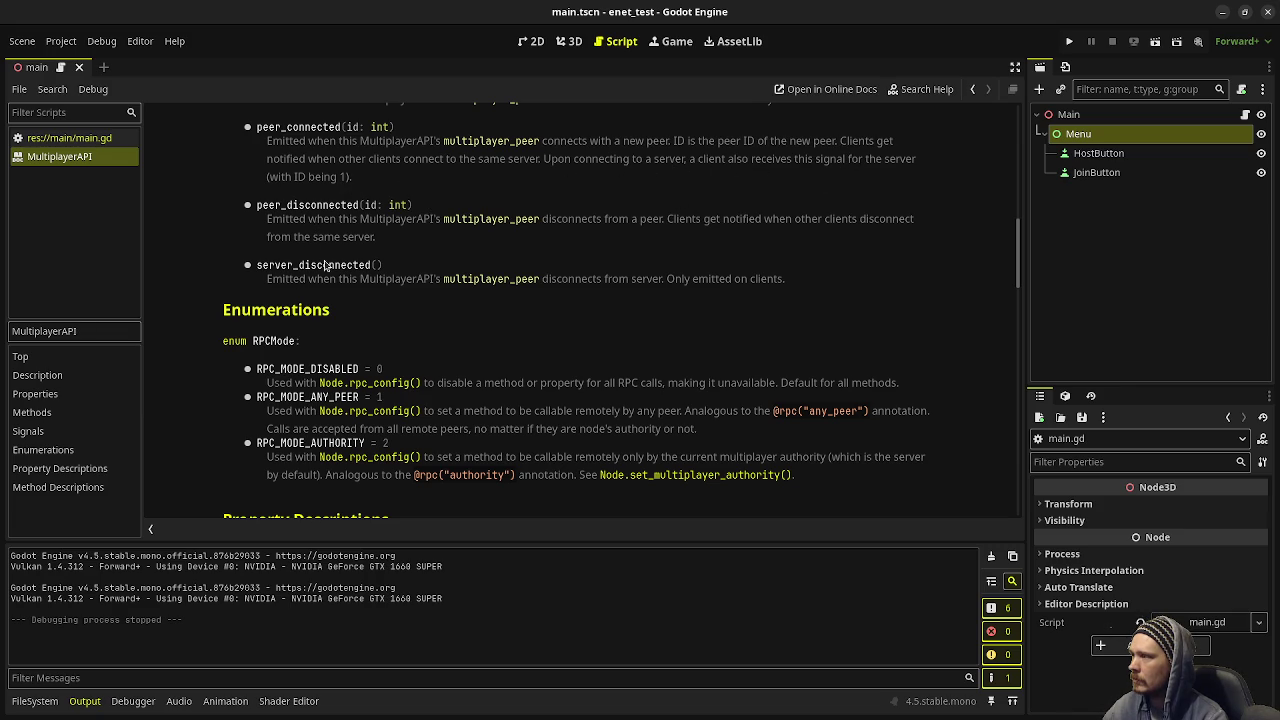
left_click(98, 140)
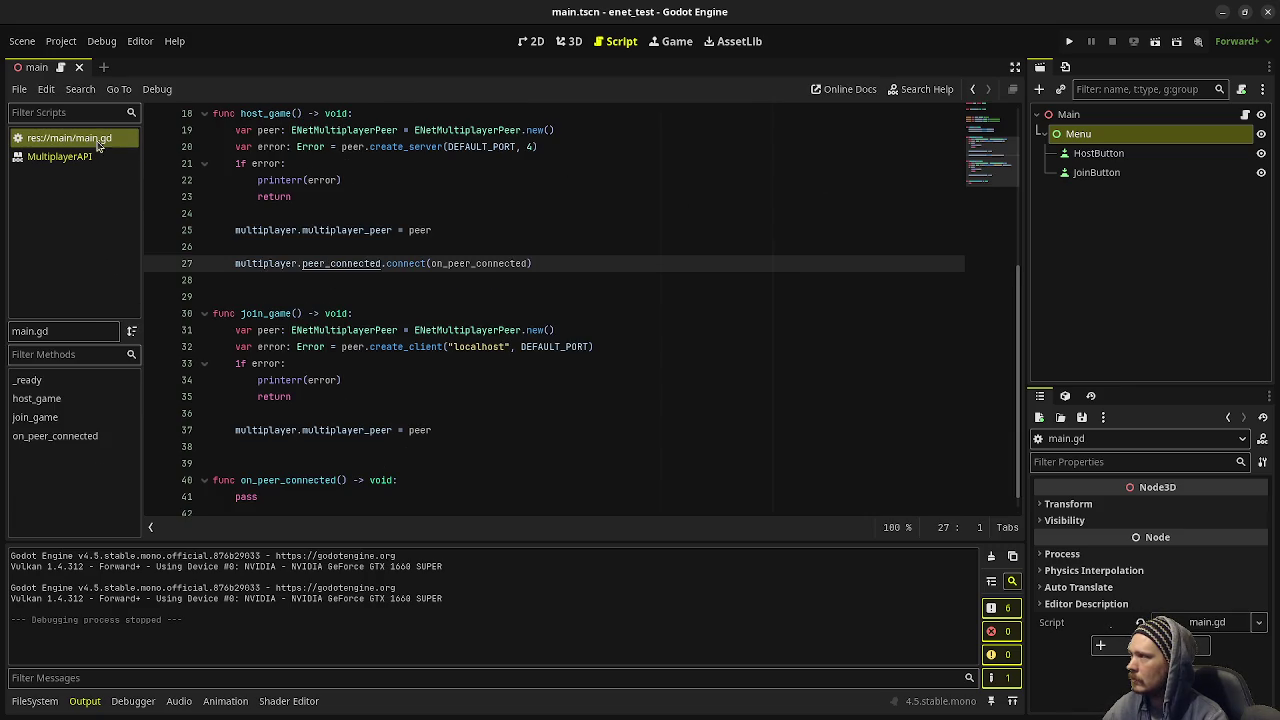
left_click(312, 497)
double_click(246, 497)
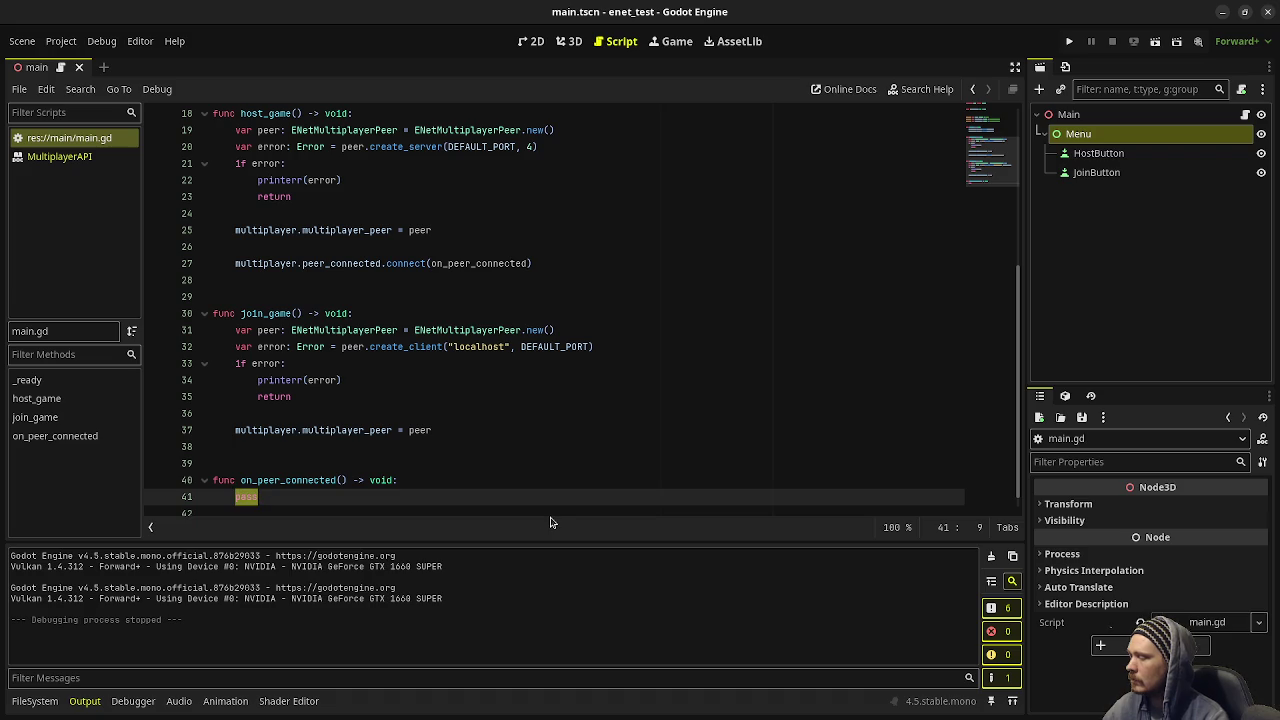
type("print(\"")
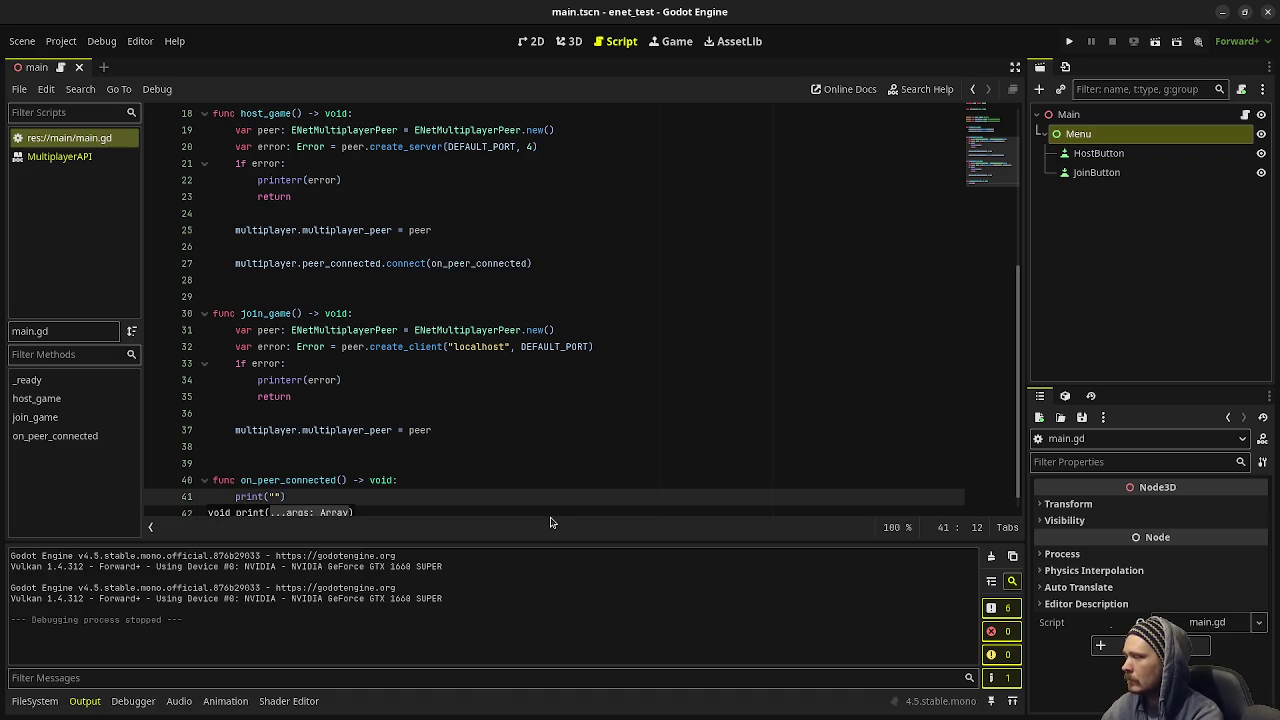
left_click(343, 480)
type("id:")
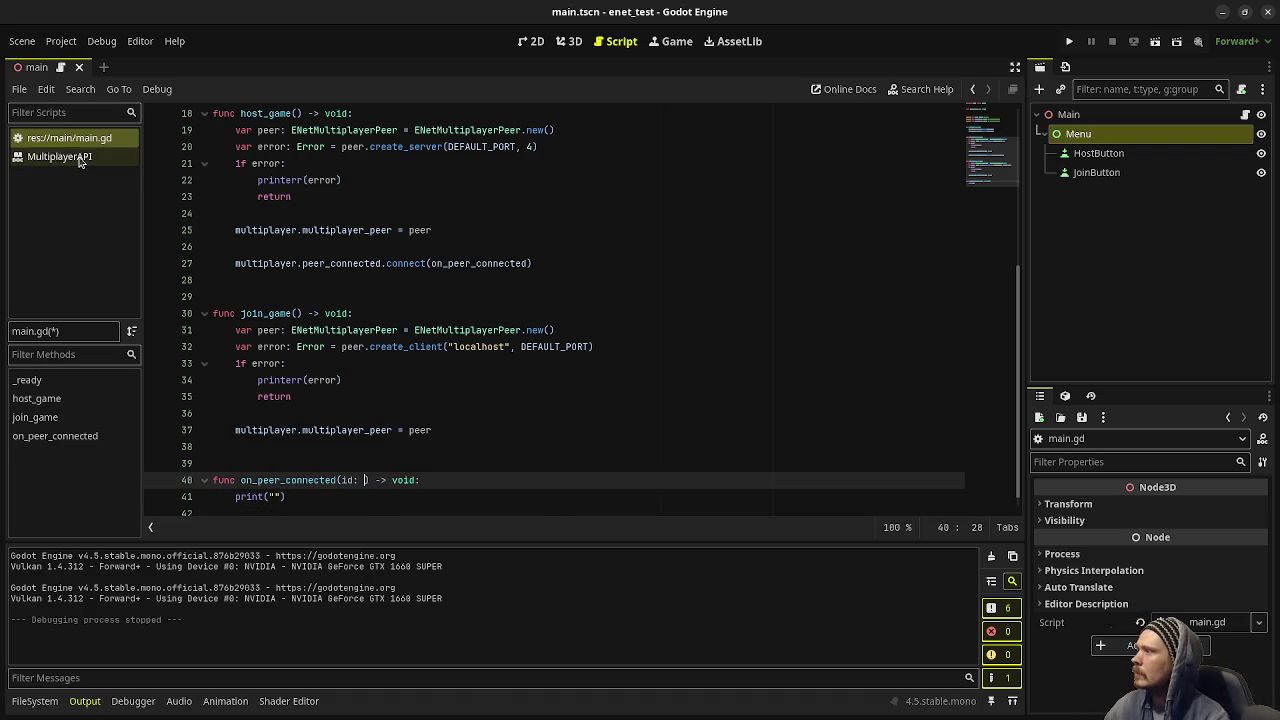
left_click(78, 158)
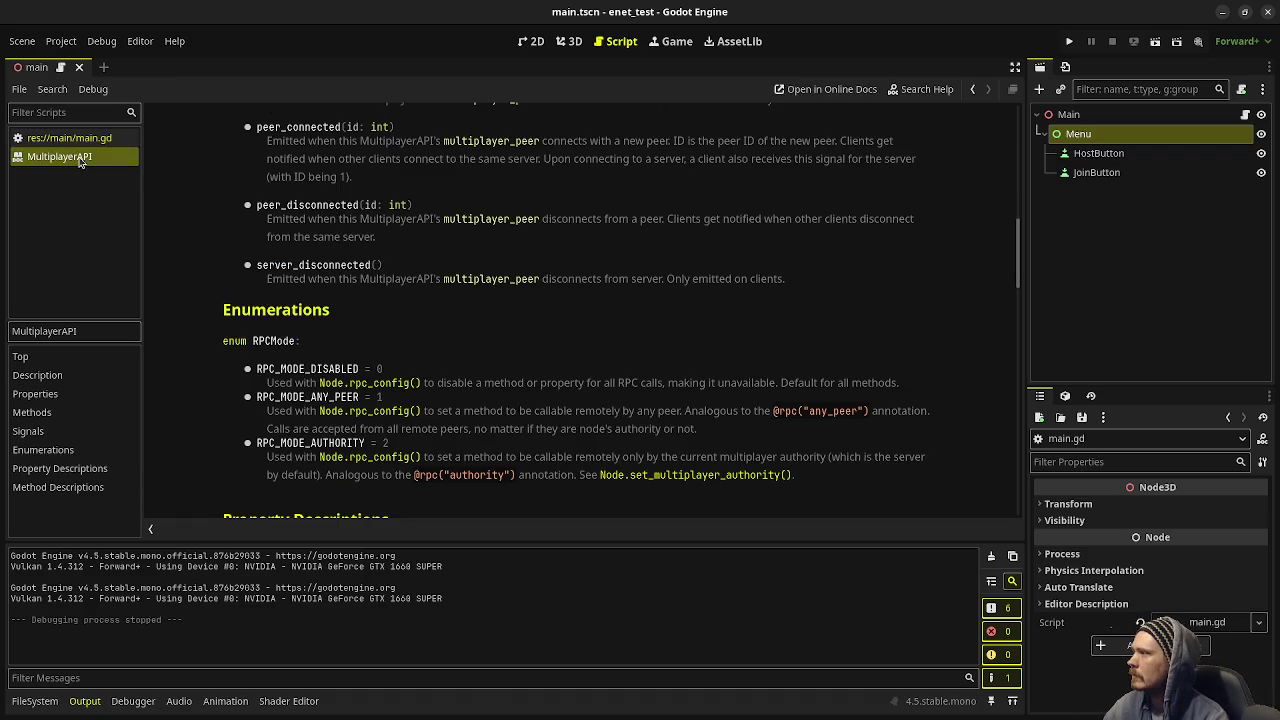
left_click(62, 138)
type(": ")
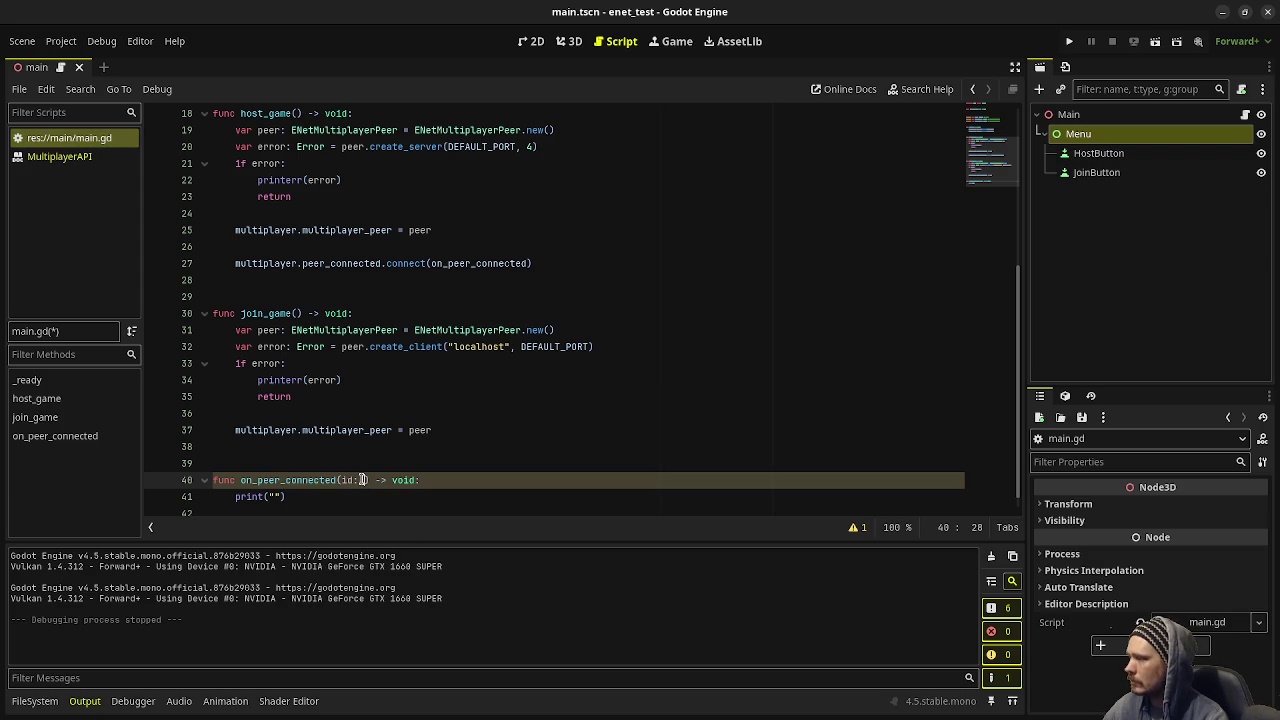
type("int")
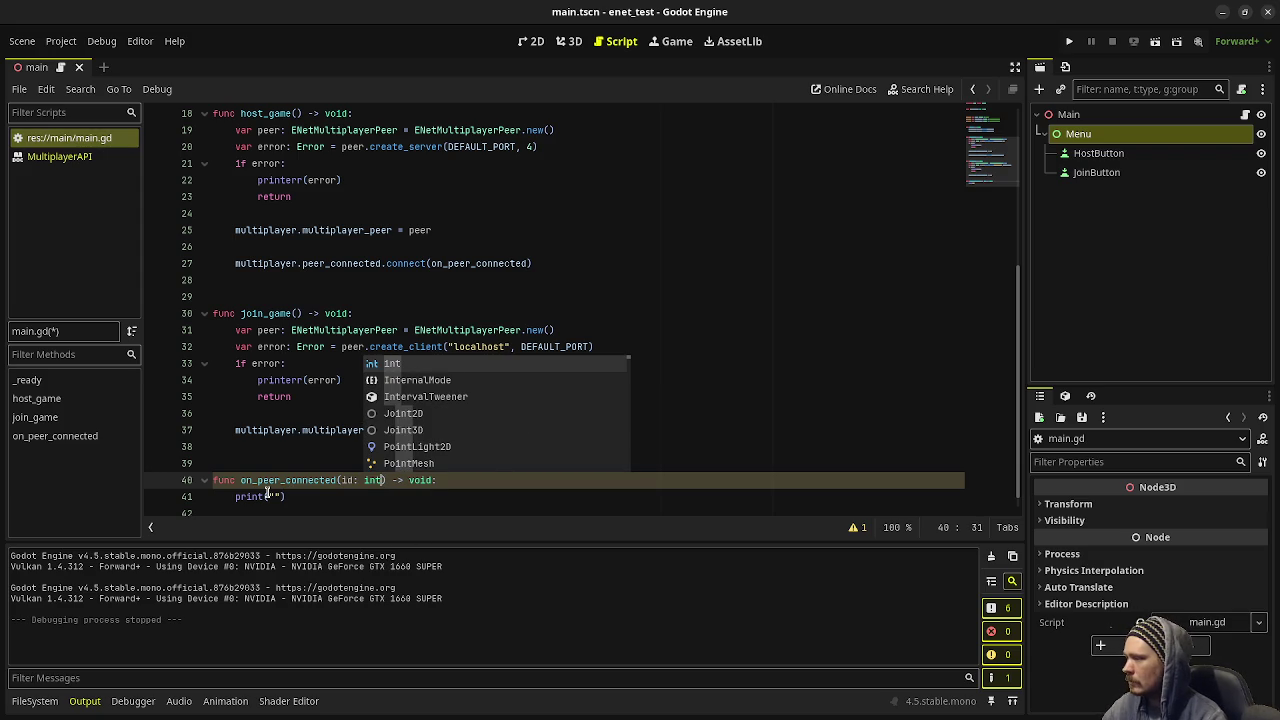
left_click(270, 496)
type("\"")
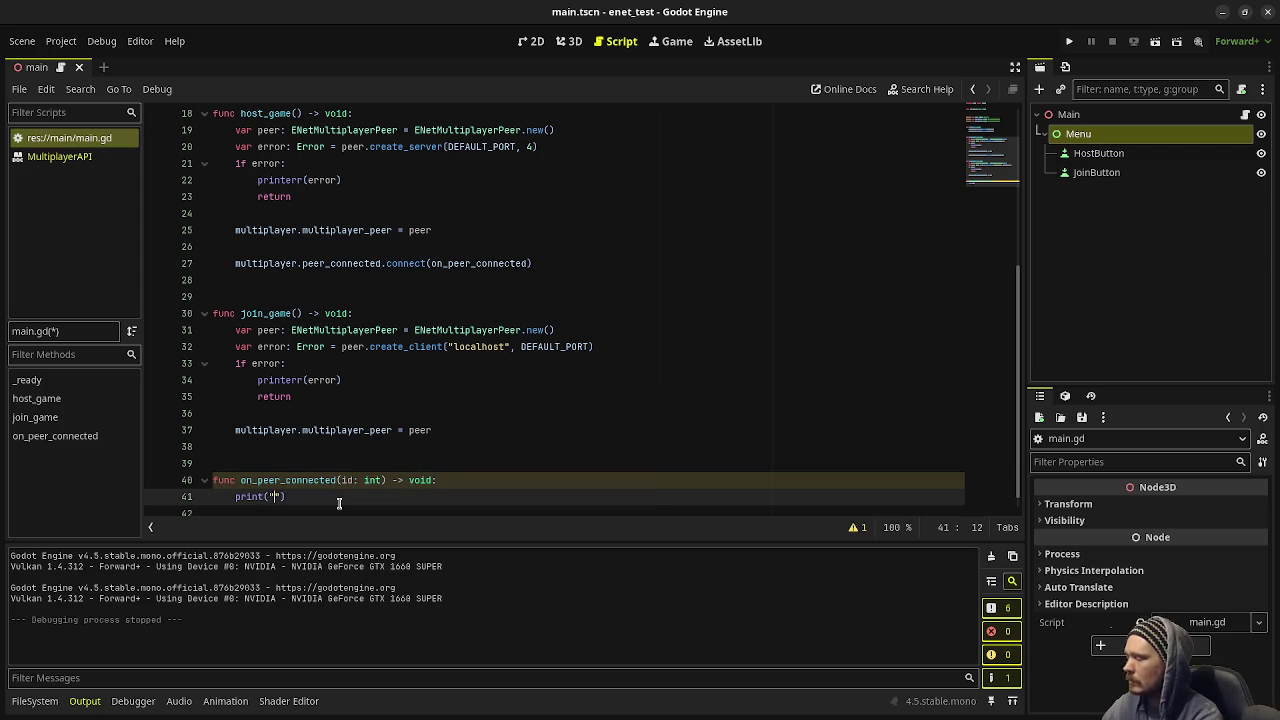
type("Peer")
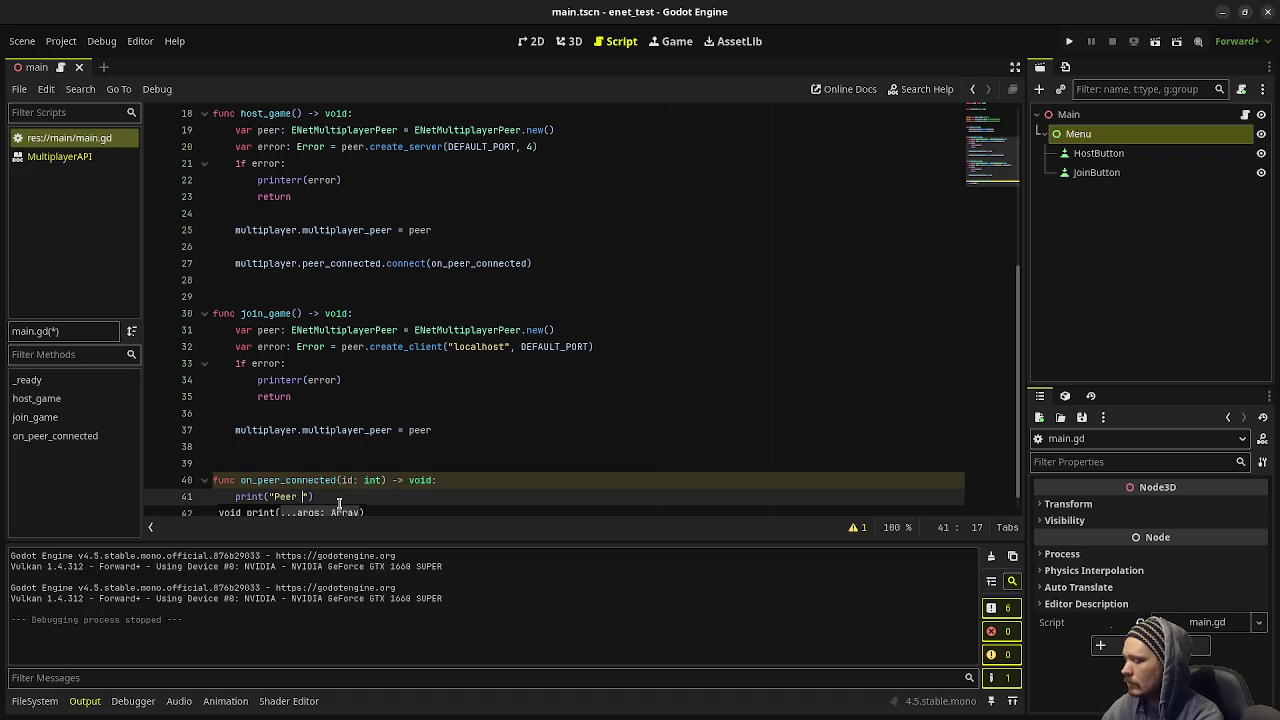
type(" %s connected!\", ")
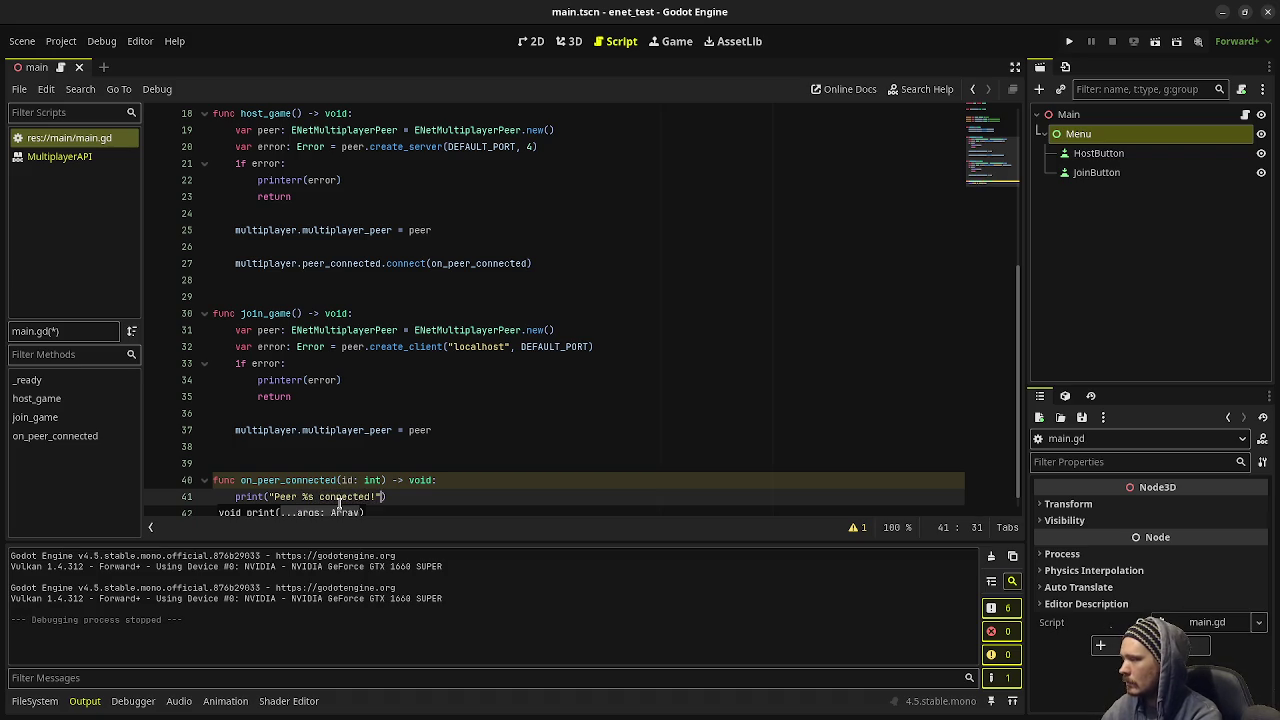
type("id)")
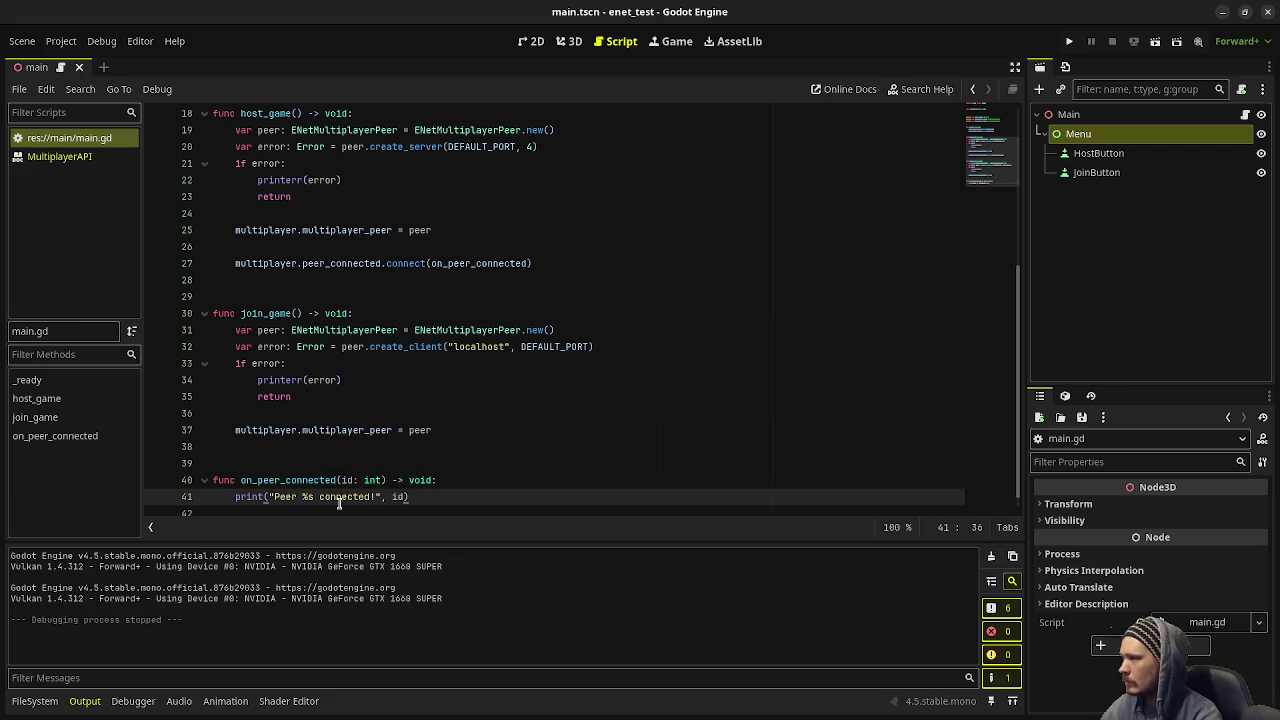
key("F5")
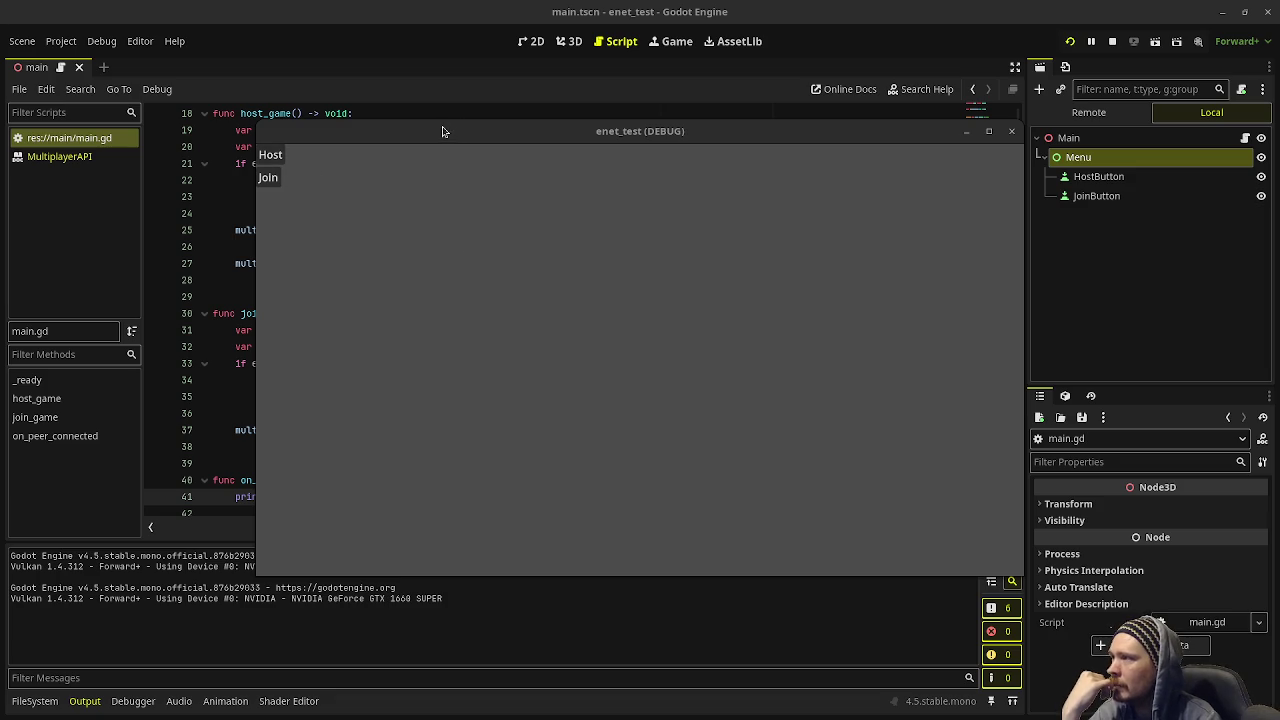
- Host in the left window and join from the right, then stop the game and return to the script
mouse_move(443, 131)
left_mouse_down()
mouse_move(666, 234)
mouse_move(653, 231)
left_mouse_up()
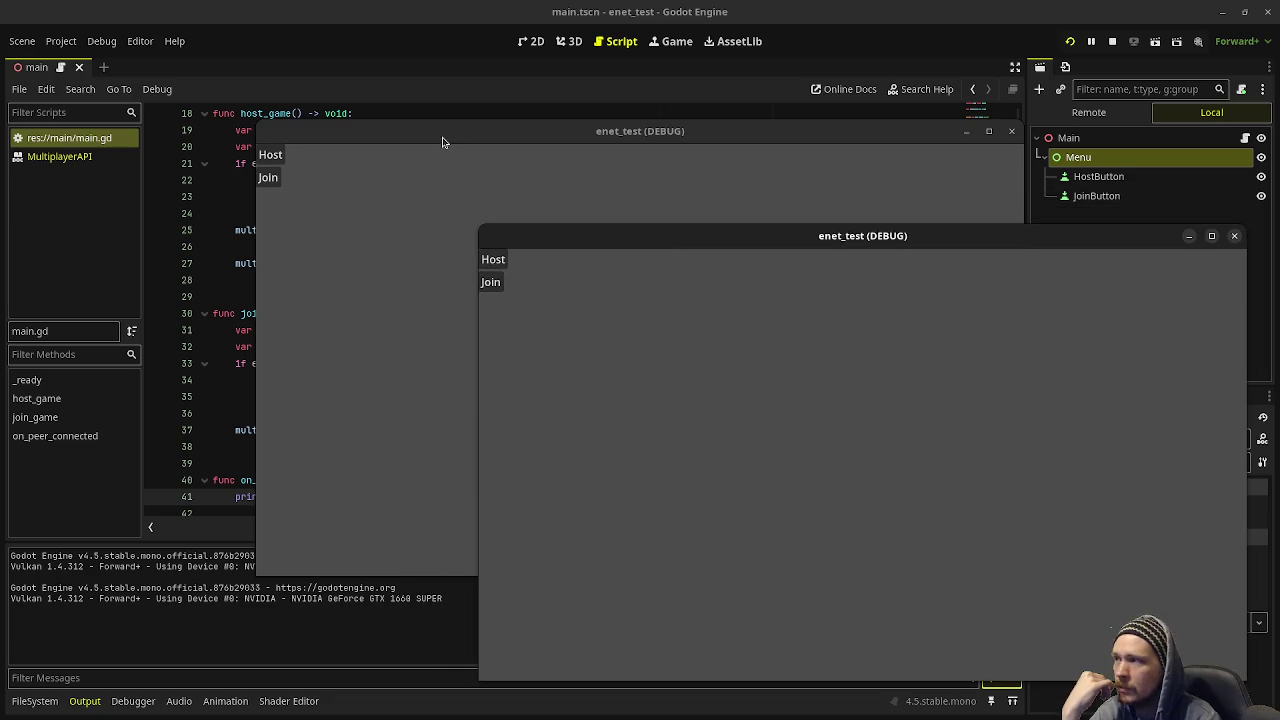
left_click_drag(442, 141, 207, 93)
left_click(36, 106)
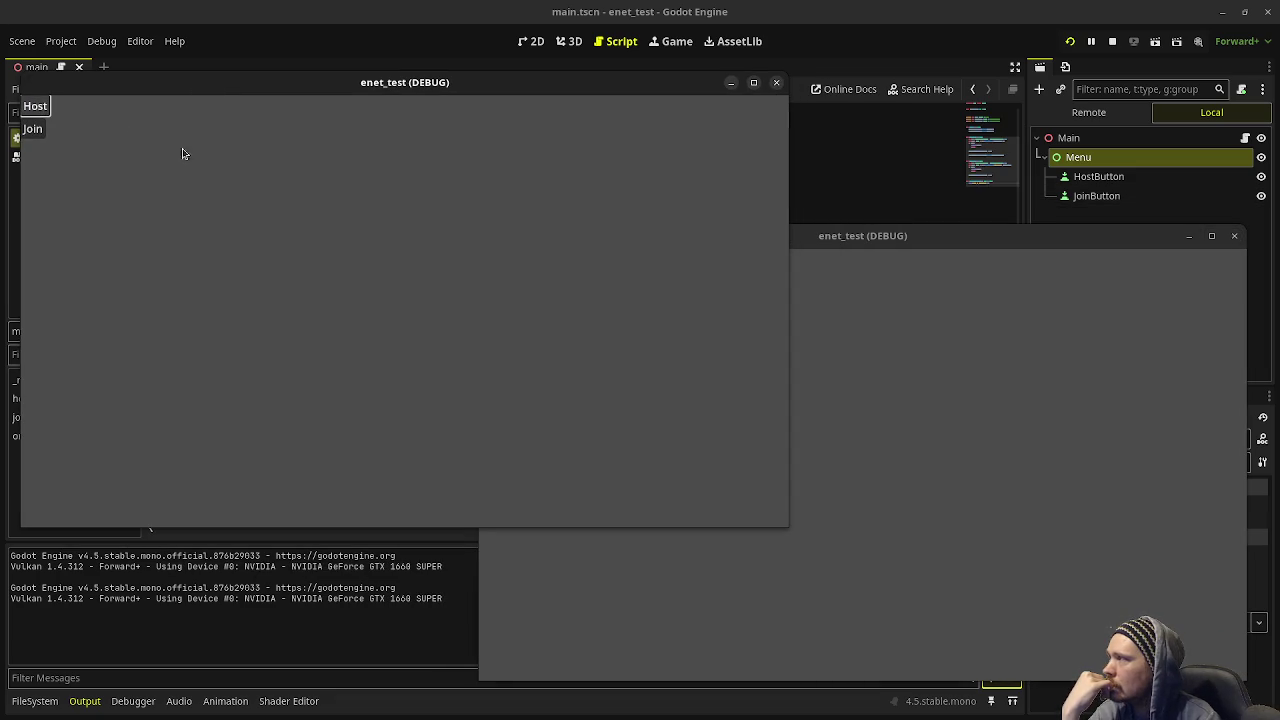
left_click(712, 342)
left_click(491, 284)
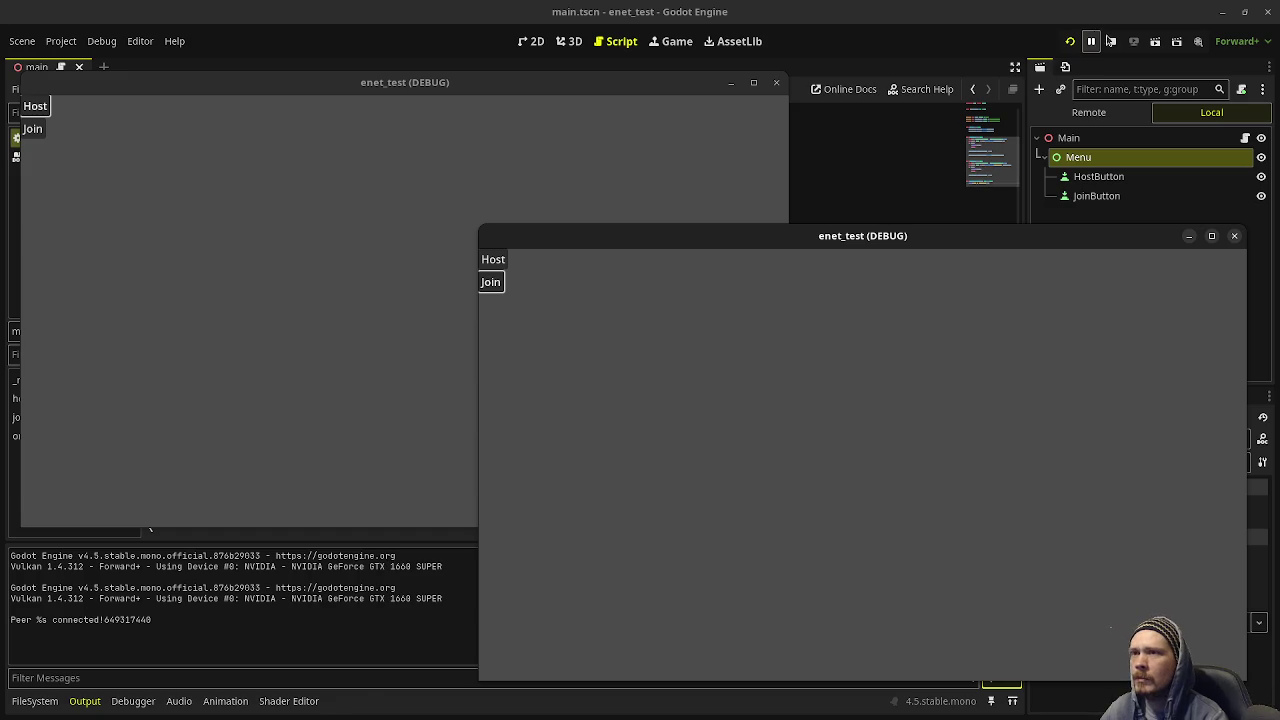
left_click(1111, 41)
left_click(360, 463)
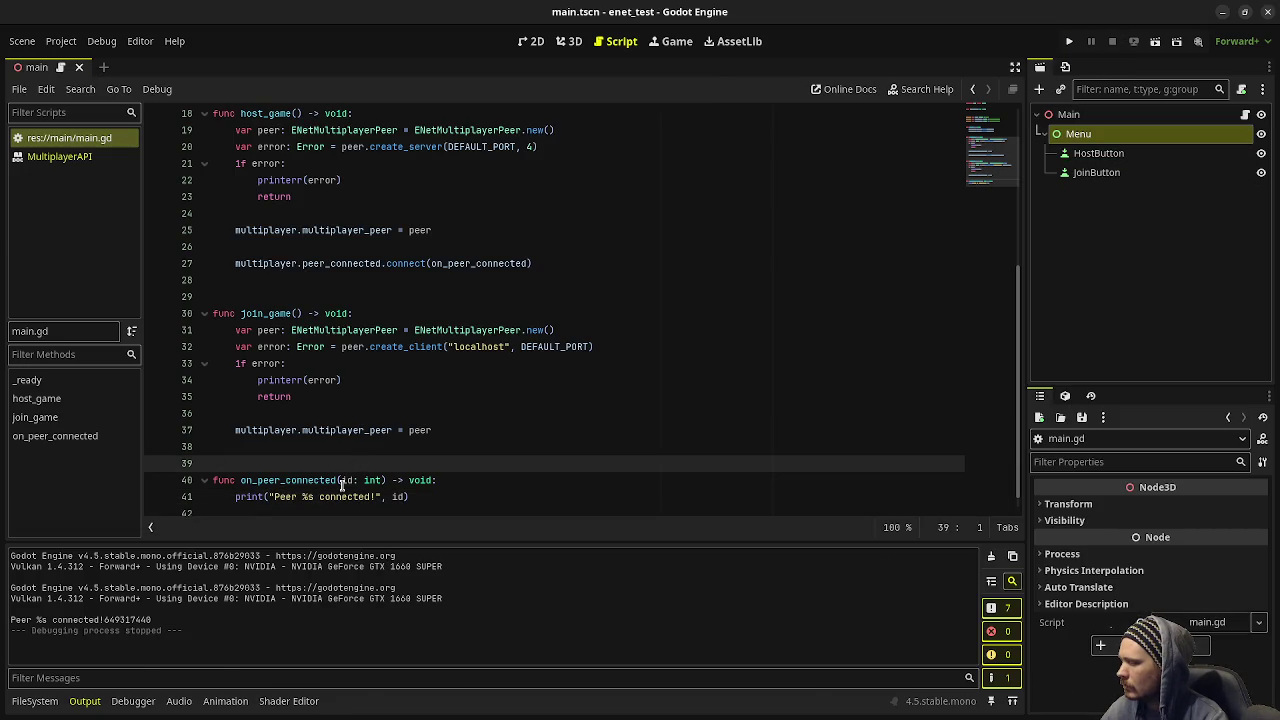
- Change the printed id to str(id), rerun with F5, join the hosted game, then stop
left_click(392, 497)
type("str(i")
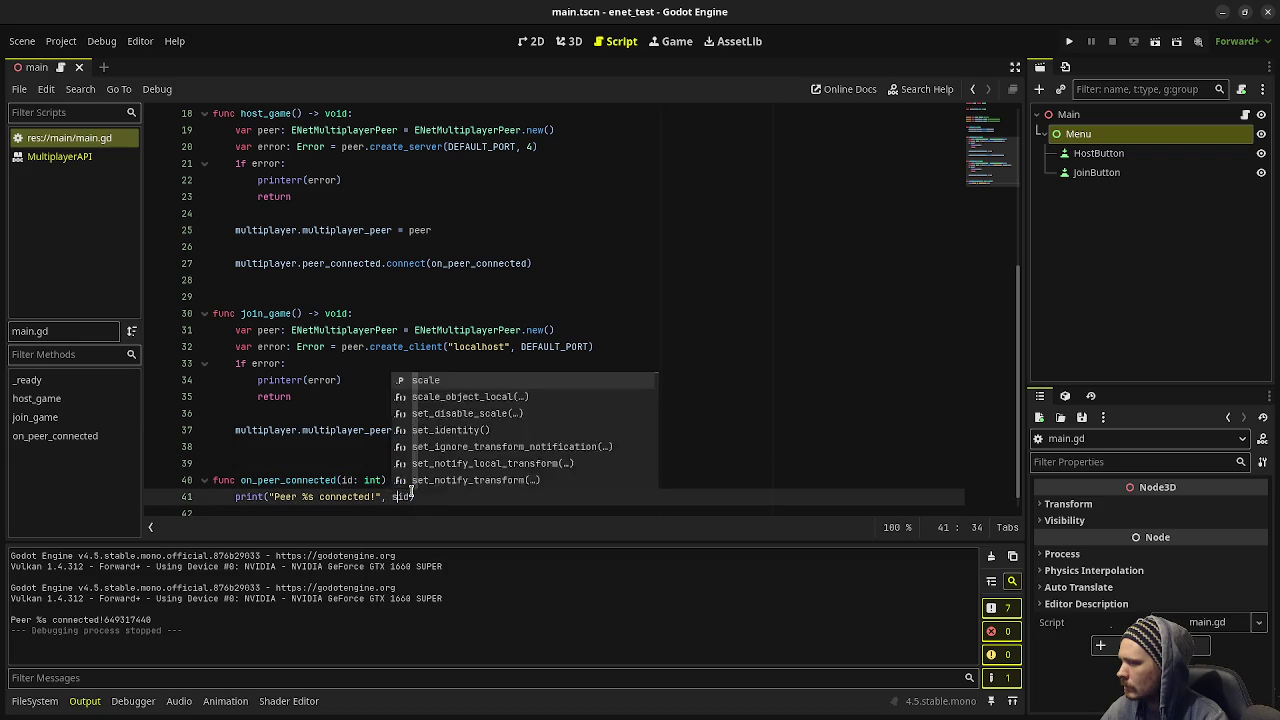
type("d))")
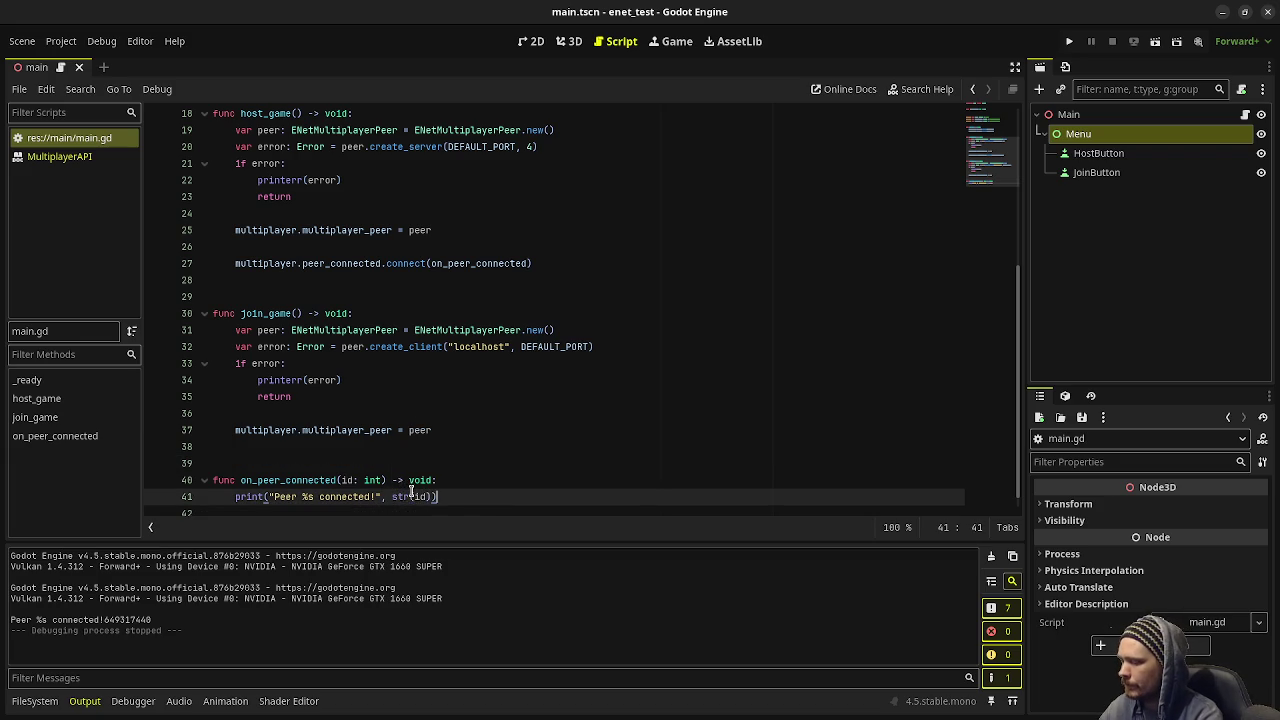
key("F5")
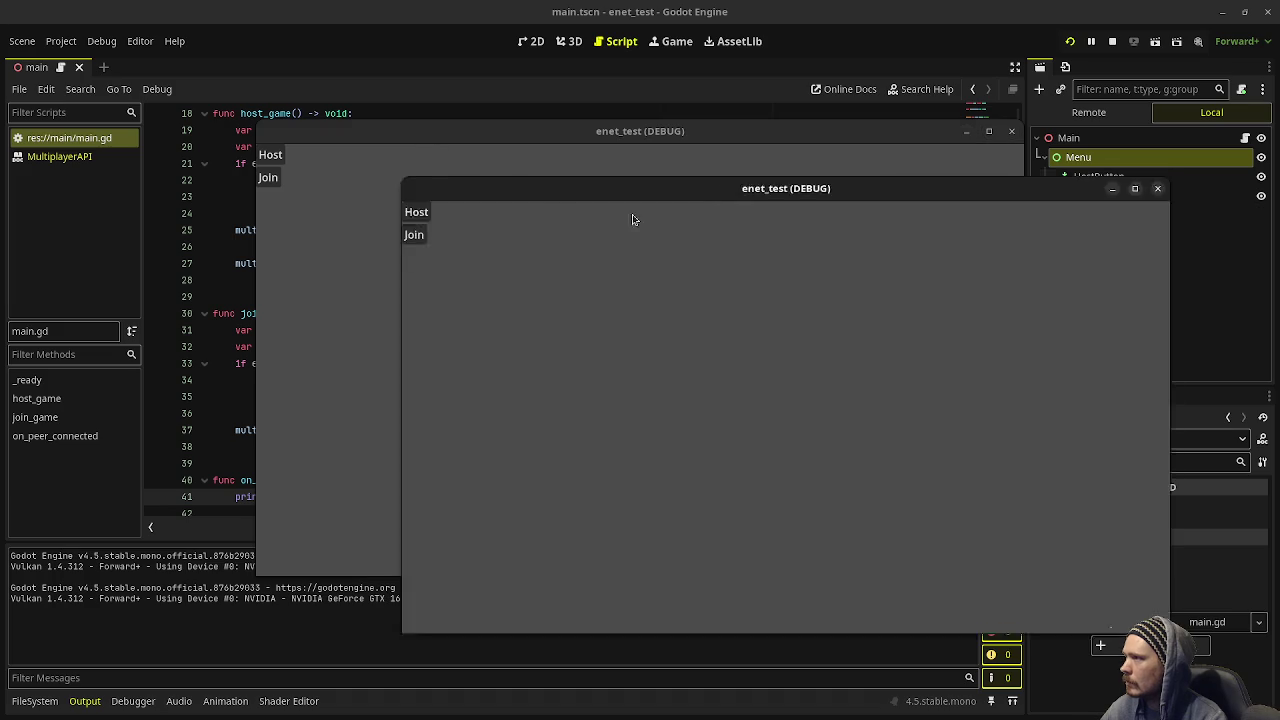
left_click_drag(456, 134, 239, 85)
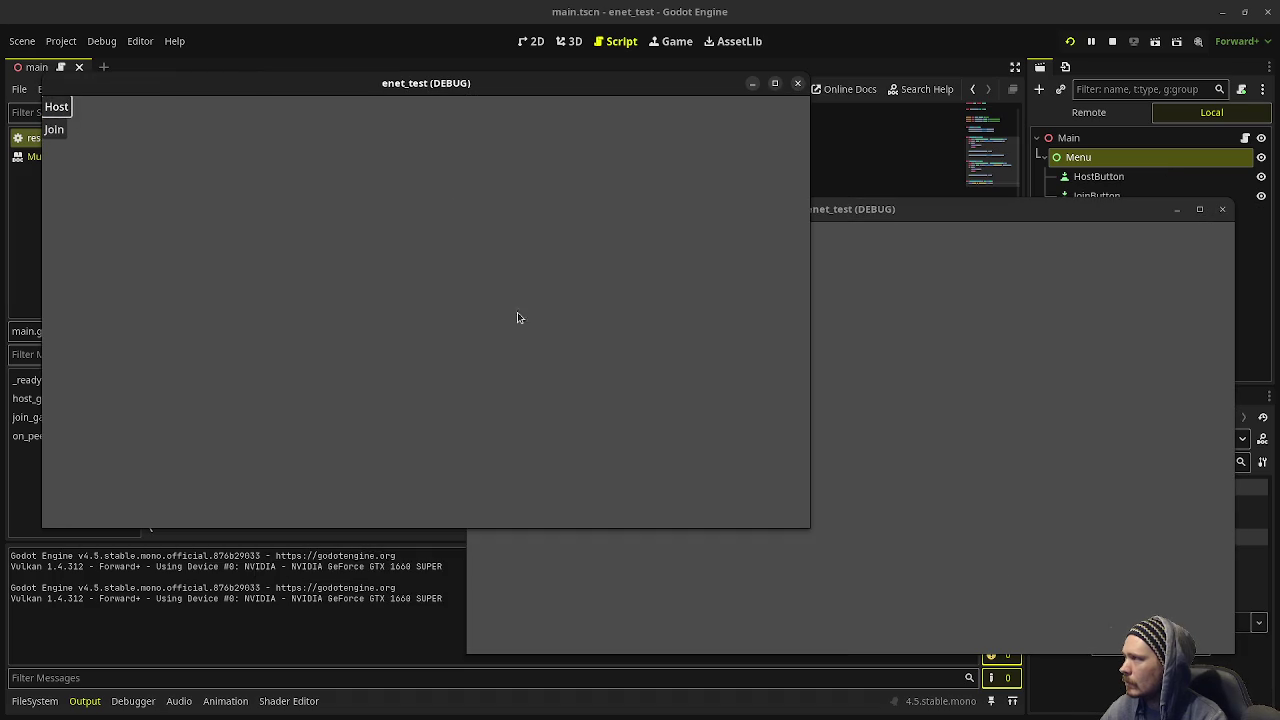
left_click(793, 398)
left_click(480, 256)
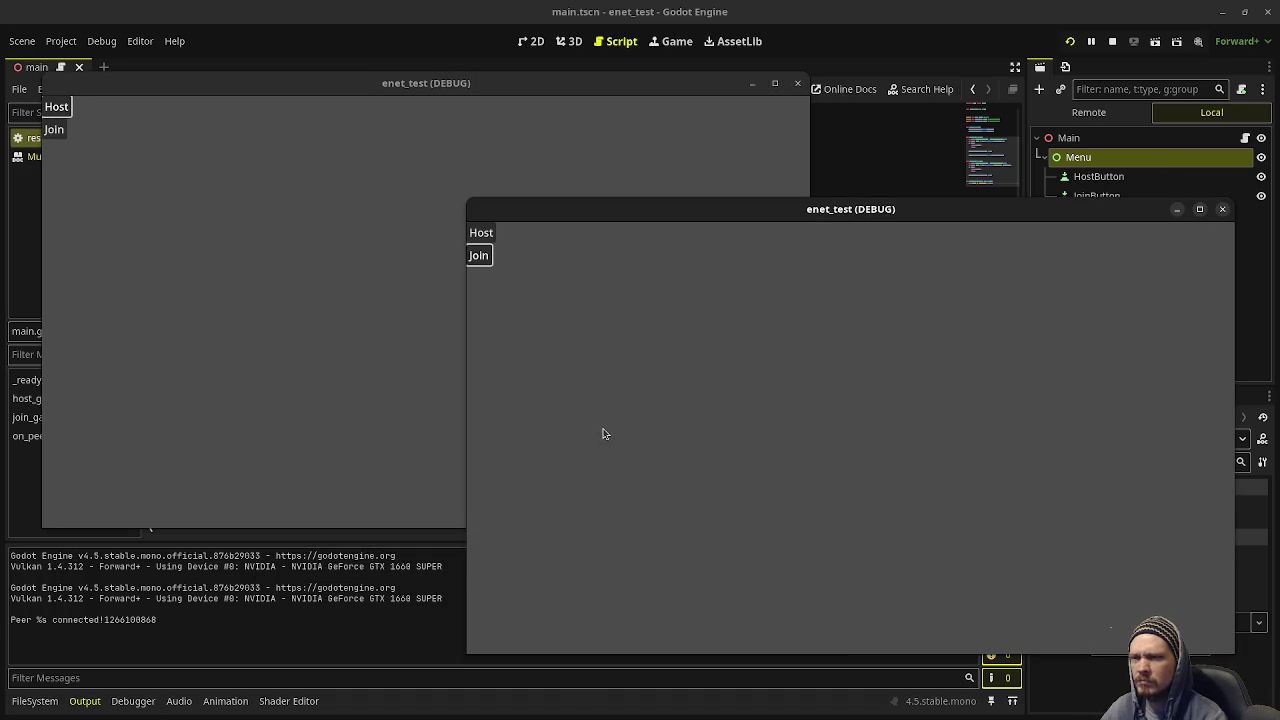
left_click(1111, 41)
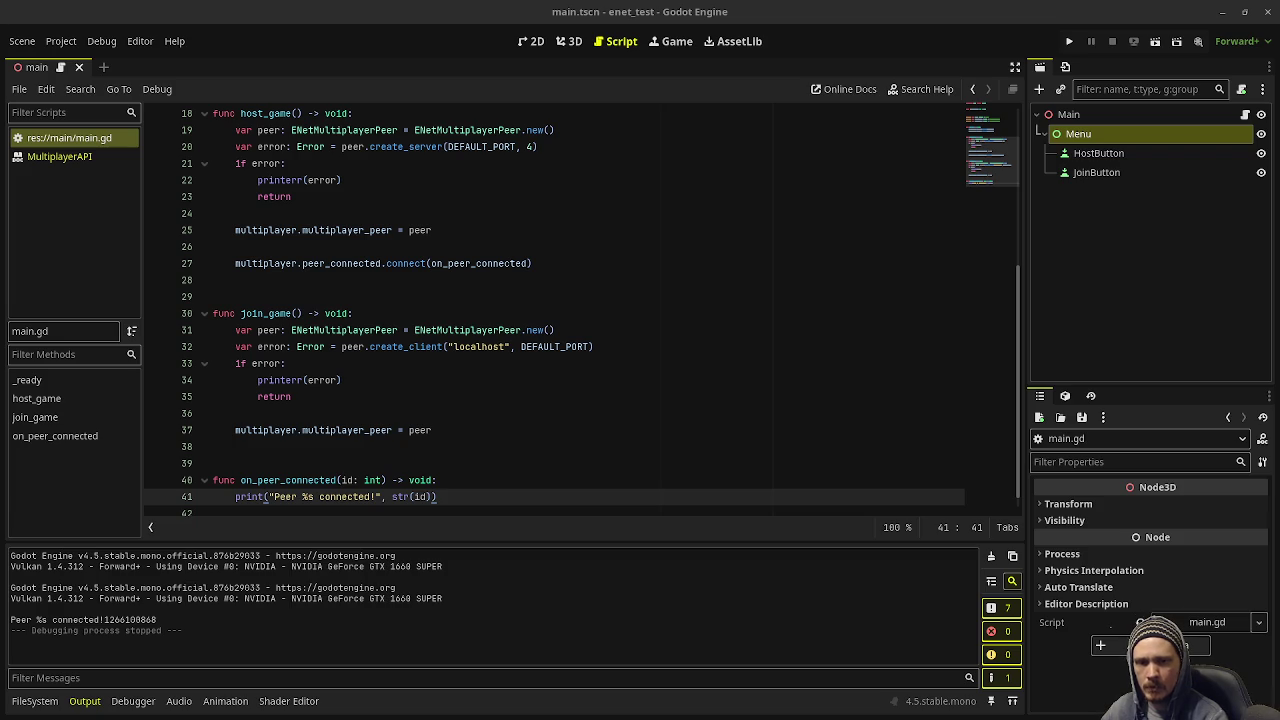
- Format the message with % before str(id) and run a two-instance host-and-join test
left_click(383, 496)
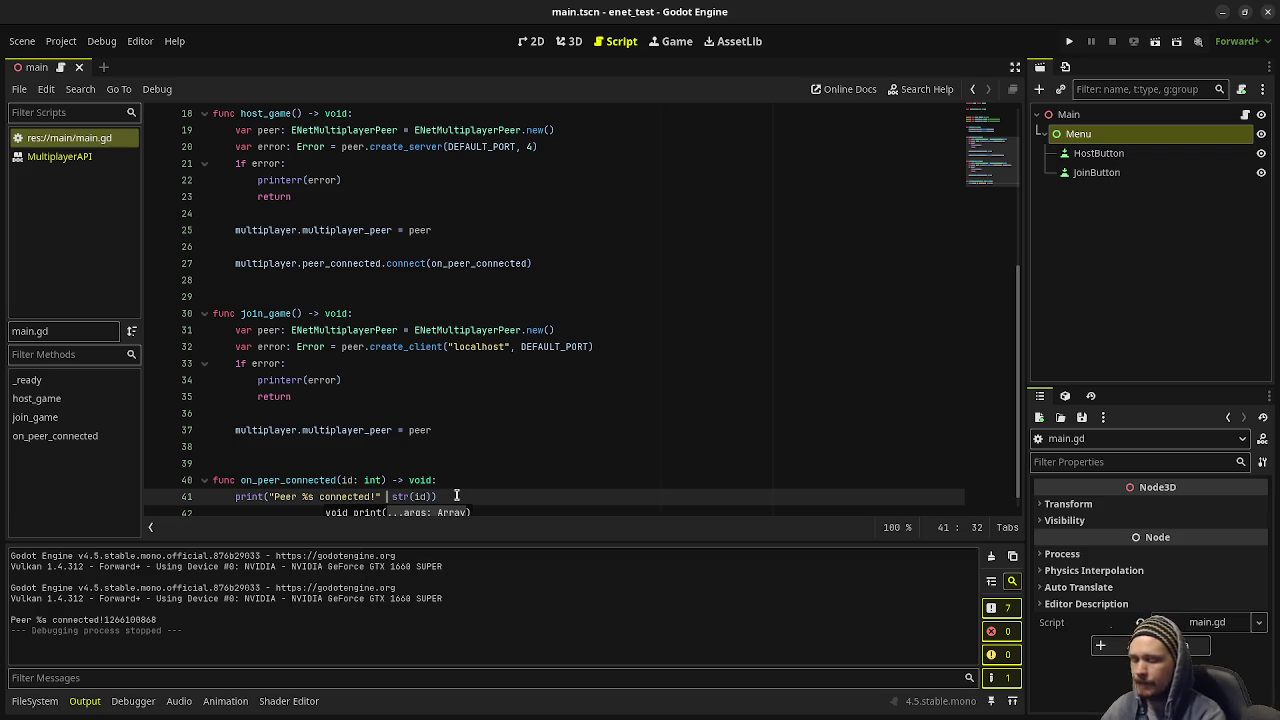
type("%")
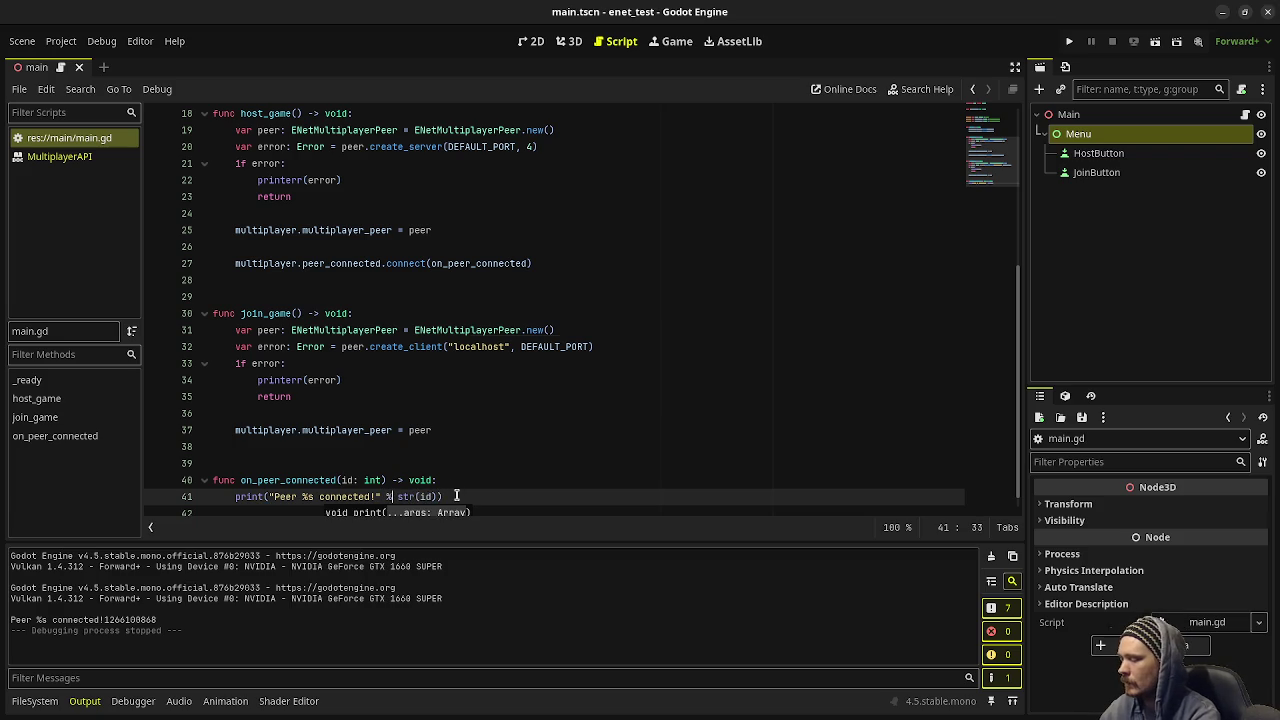
key("F5")
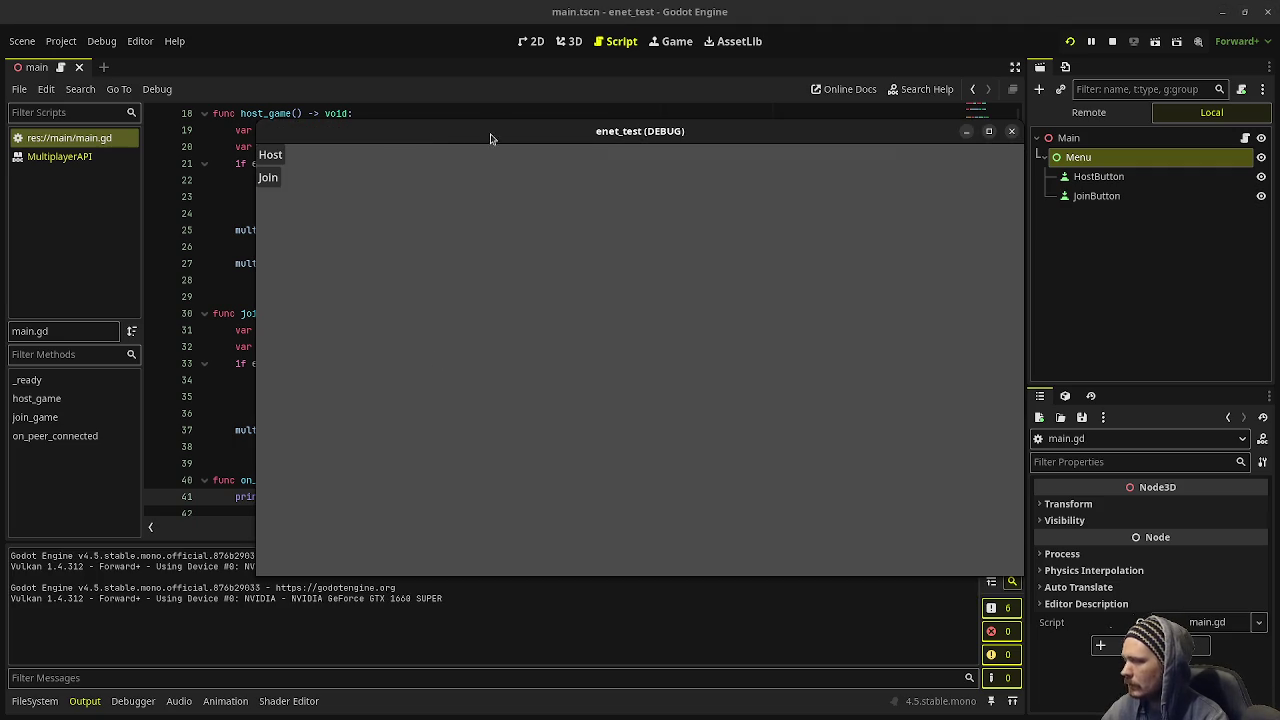
left_click_drag(490, 138, 720, 215)
left_click_drag(524, 146, 280, 86)
left_click(21, 102)
left_click(543, 271)
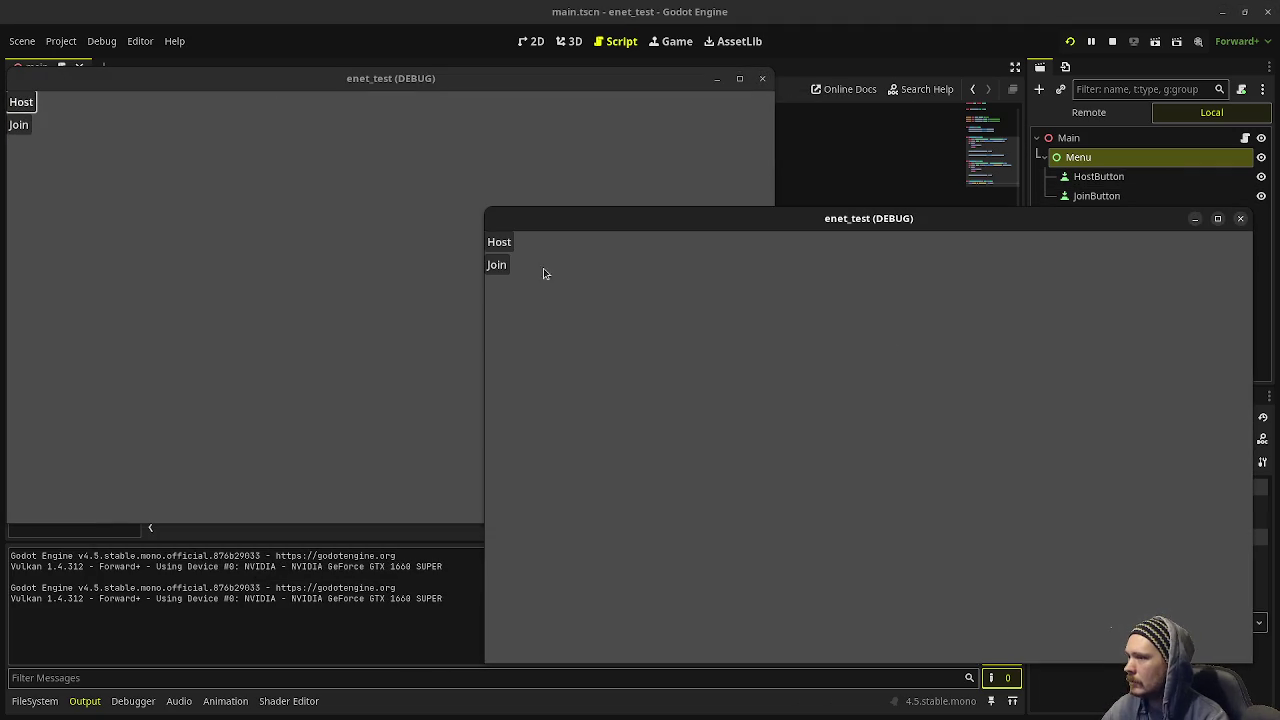
left_click(500, 265)
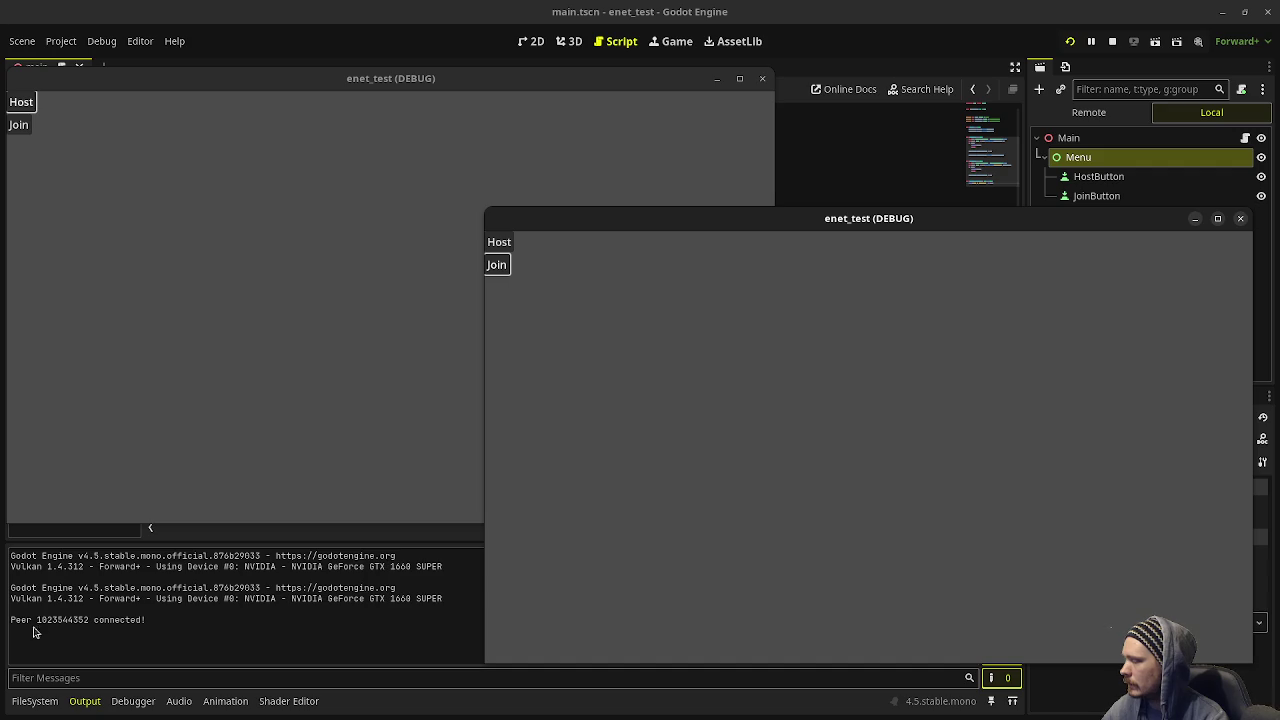
- Check the printed peer id in the Output, look over the script, then stop the game
left_click(38, 628)
double_click(40, 621)
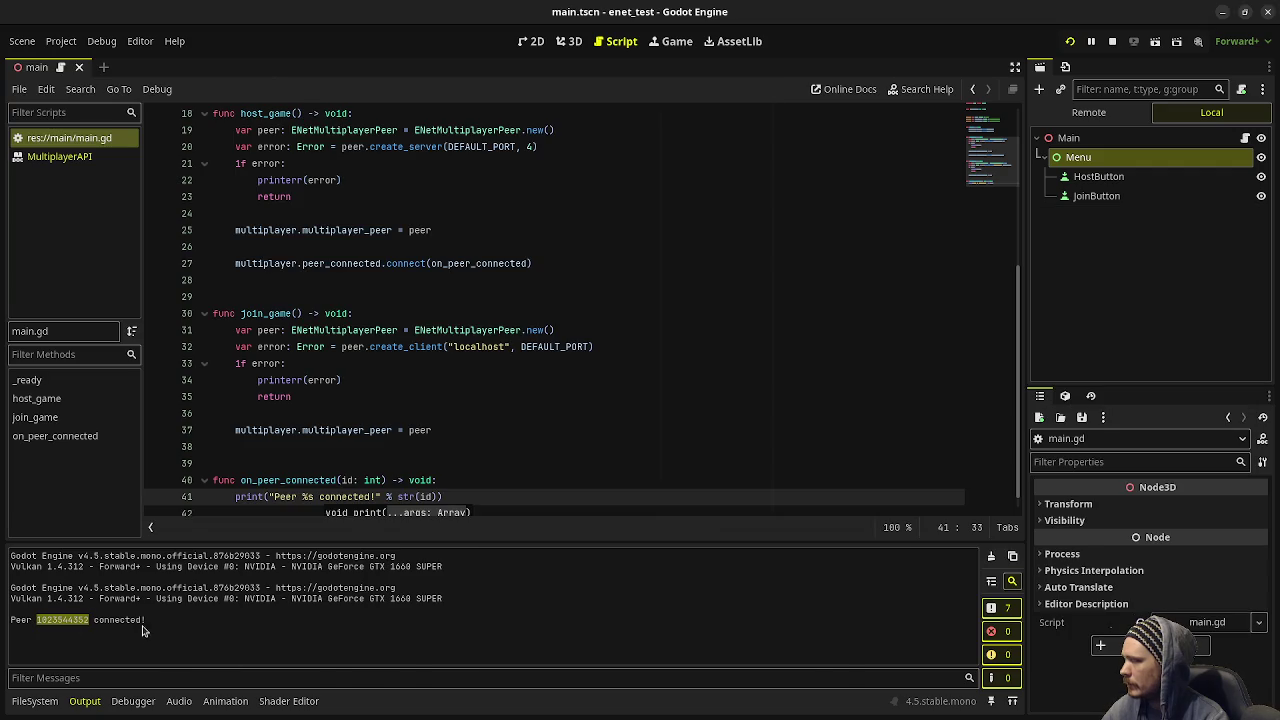
left_click(428, 430)
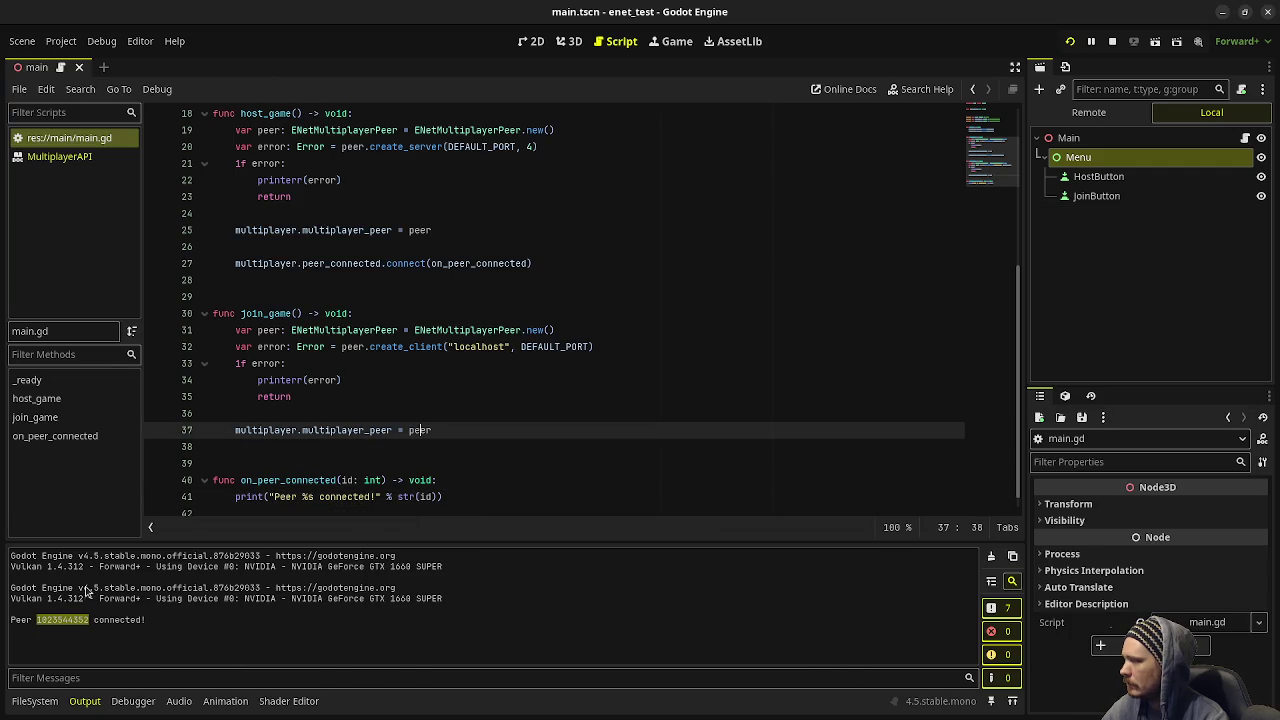
left_click(453, 397)
scroll(455, 414, "down", 1)
left_click(455, 481)
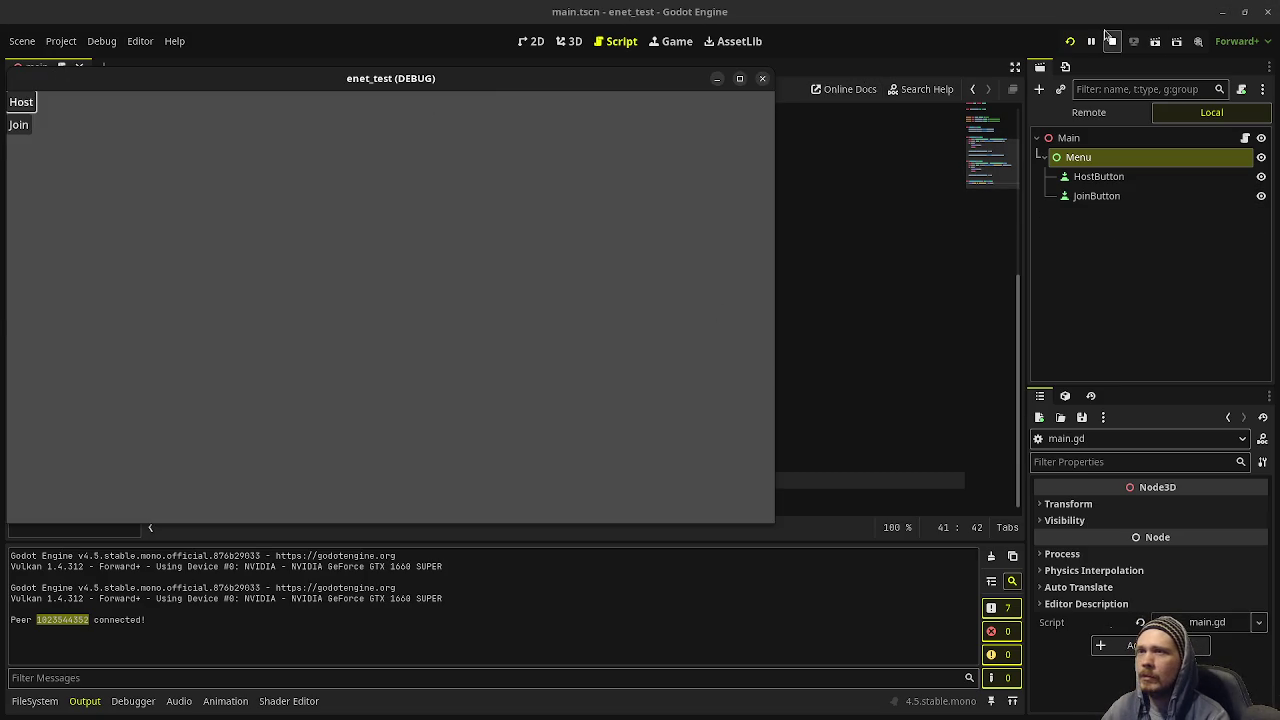
left_click(1110, 40)
left_click(500, 346)
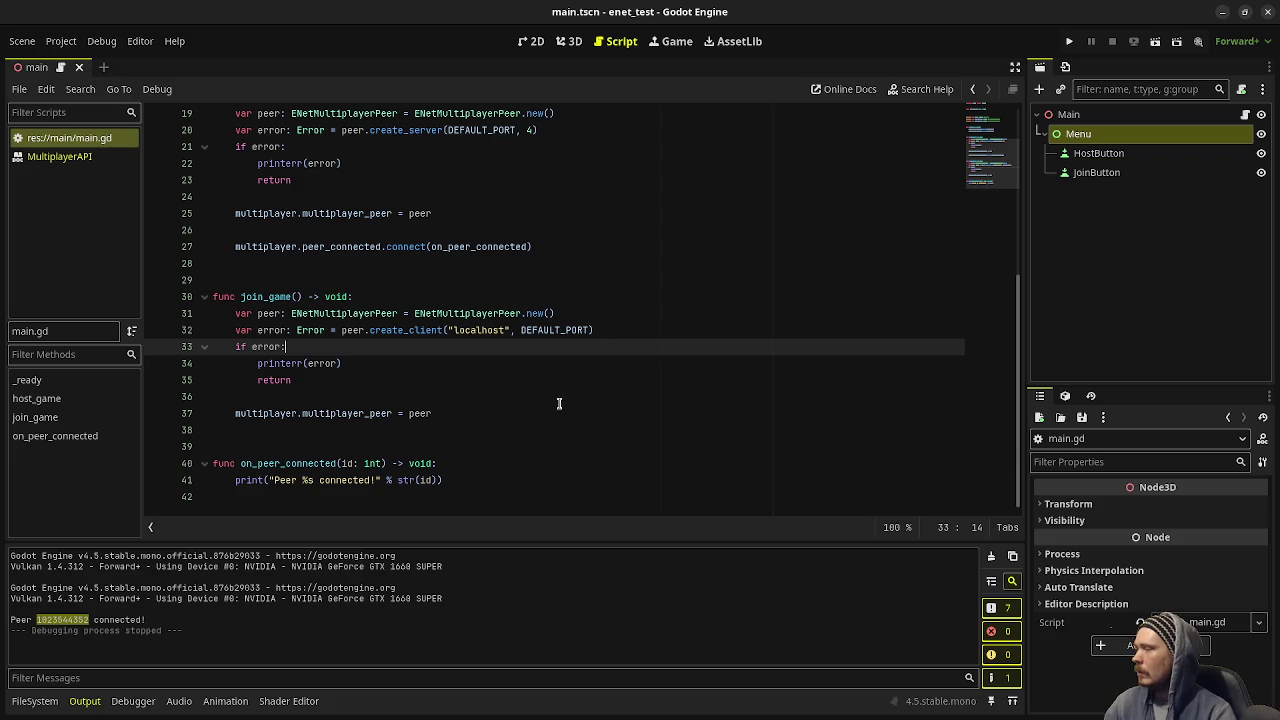
left_click(475, 473)
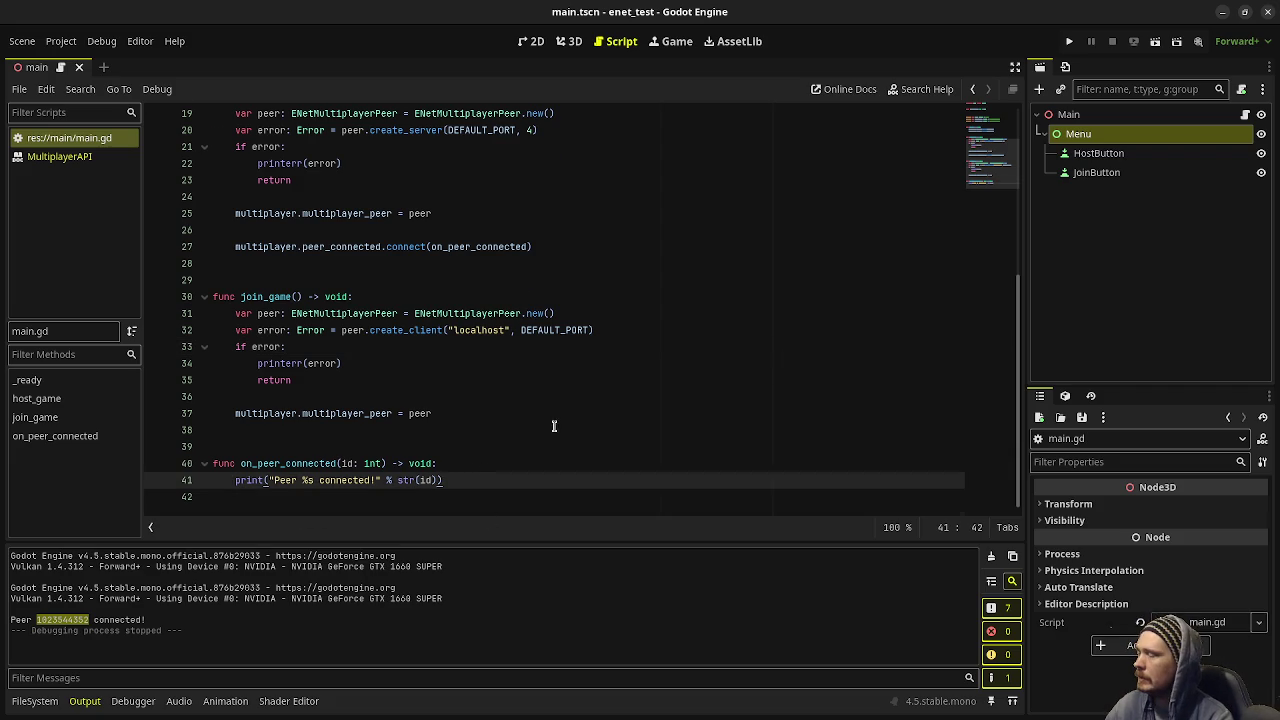
scroll(555, 428, "up", 6)
scroll(560, 425, "down", 6)
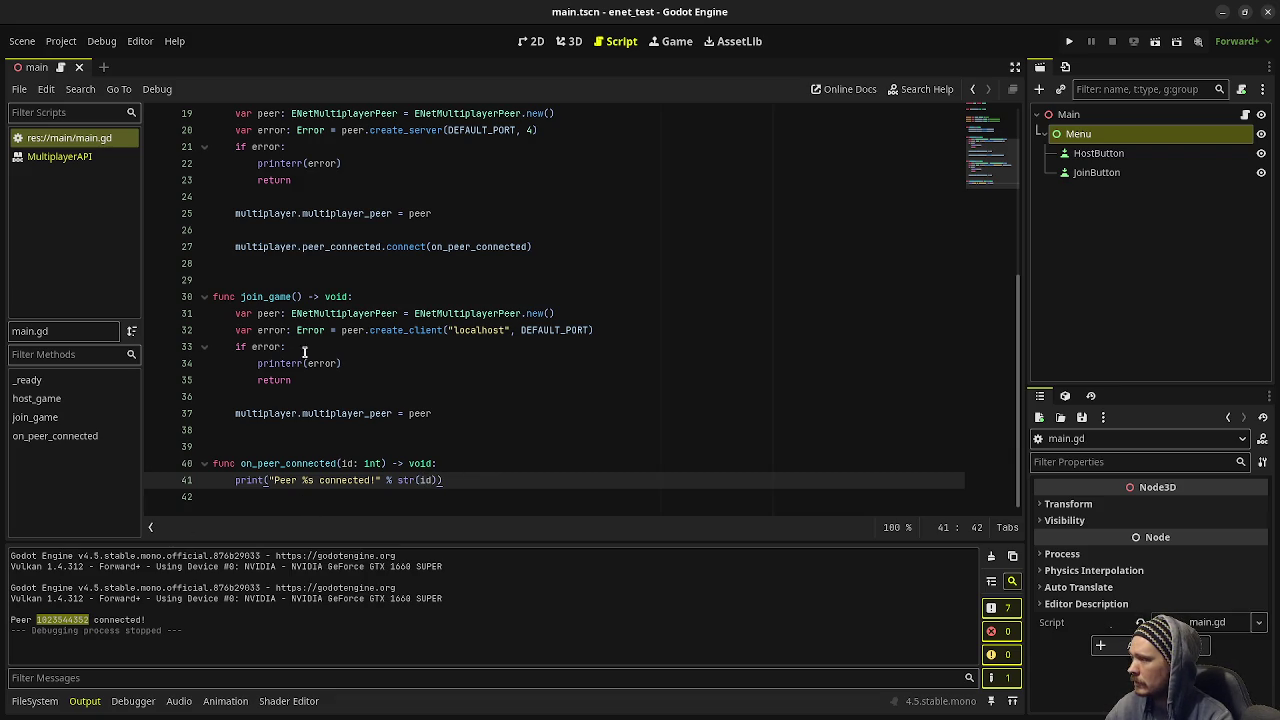
scroll(430, 438, "up", 2)
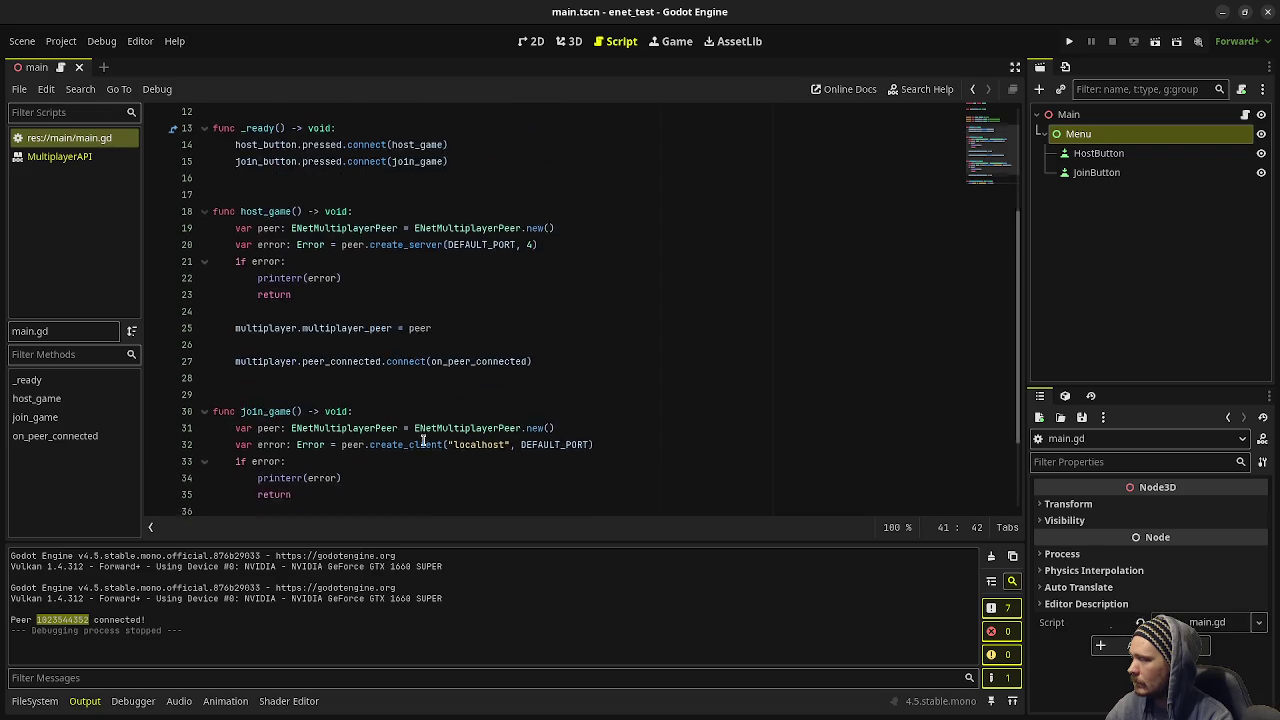
scroll(440, 450, "down", 2)
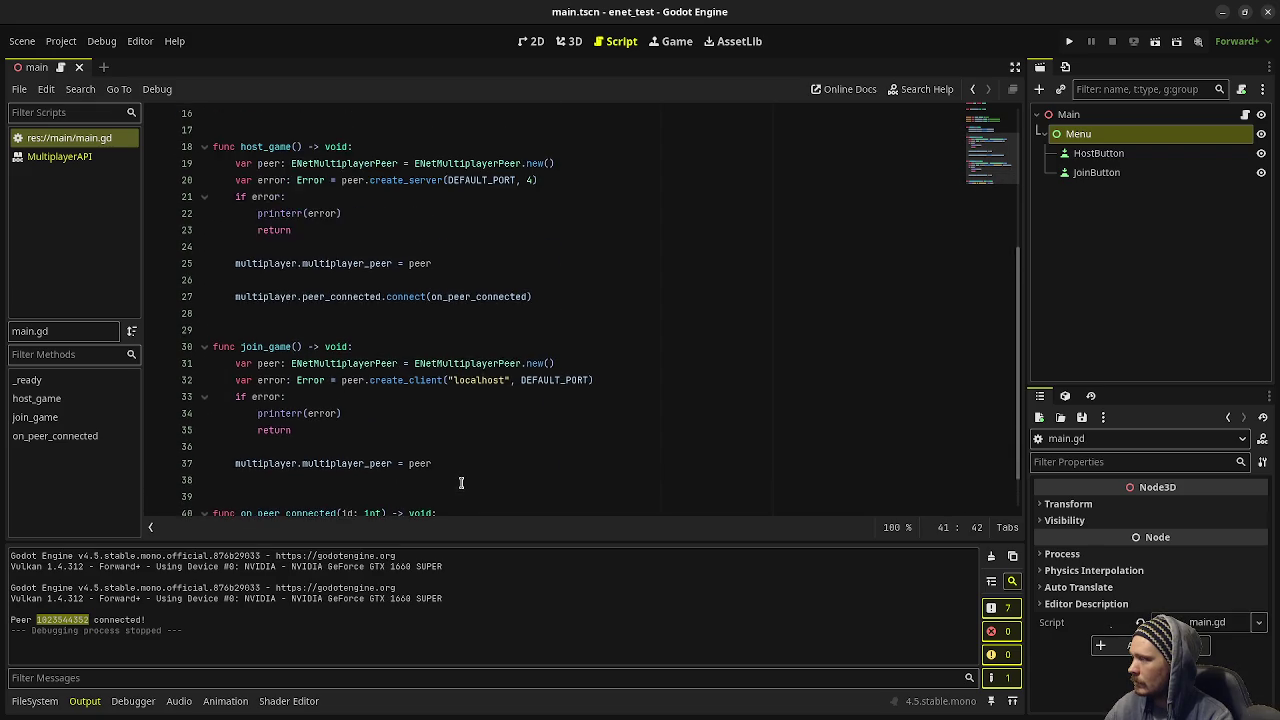
left_click(312, 463)
scroll(300, 350, "up", 3)
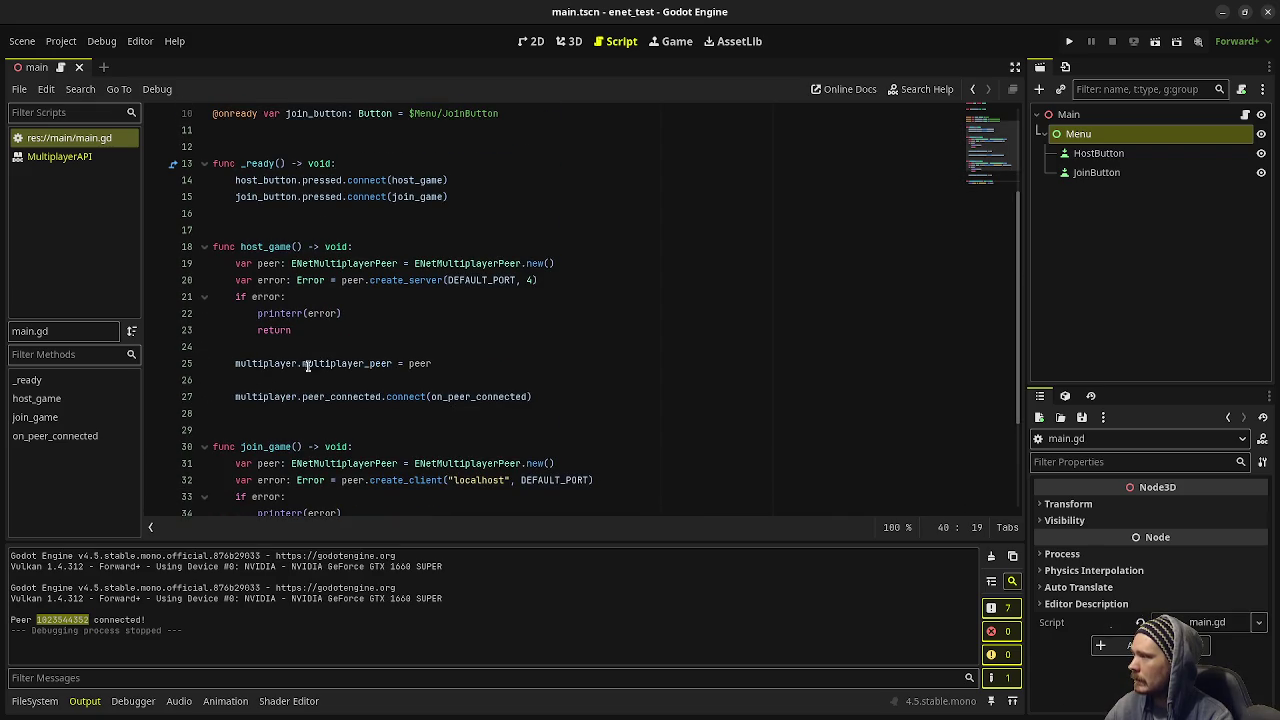
left_click(345, 400)
left_click(584, 396)
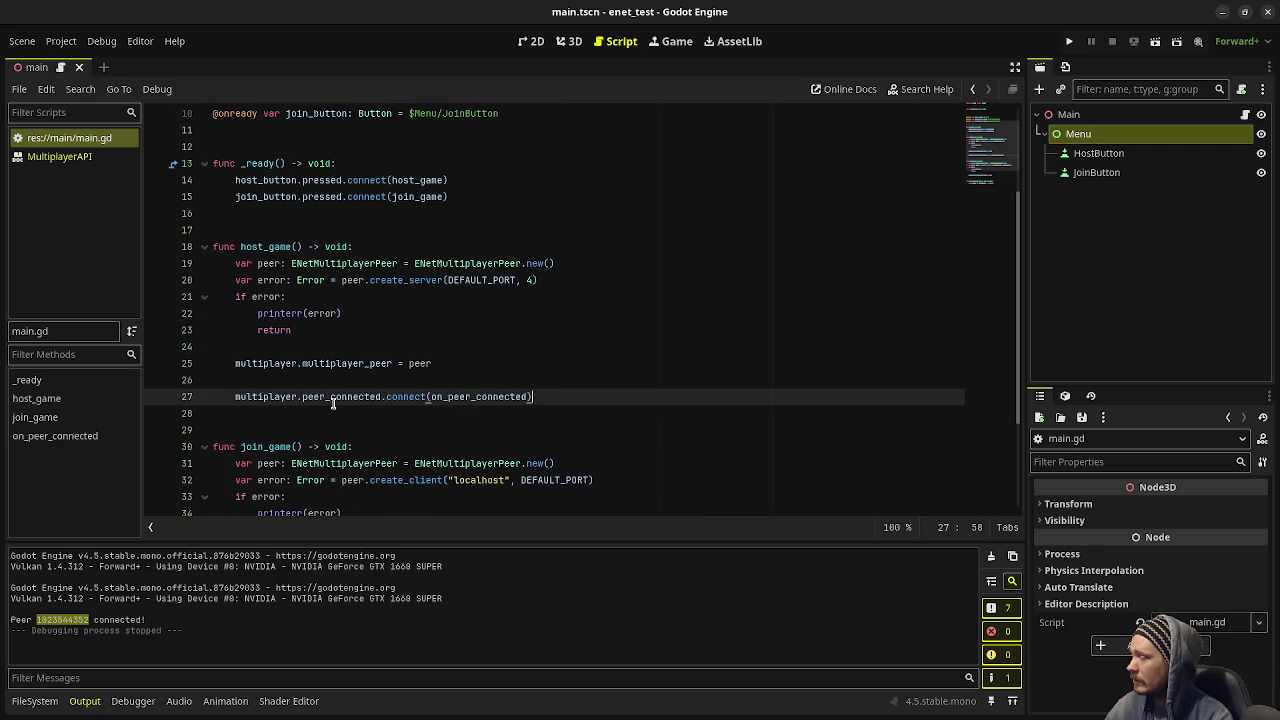
scroll(340, 410, "down", 2)
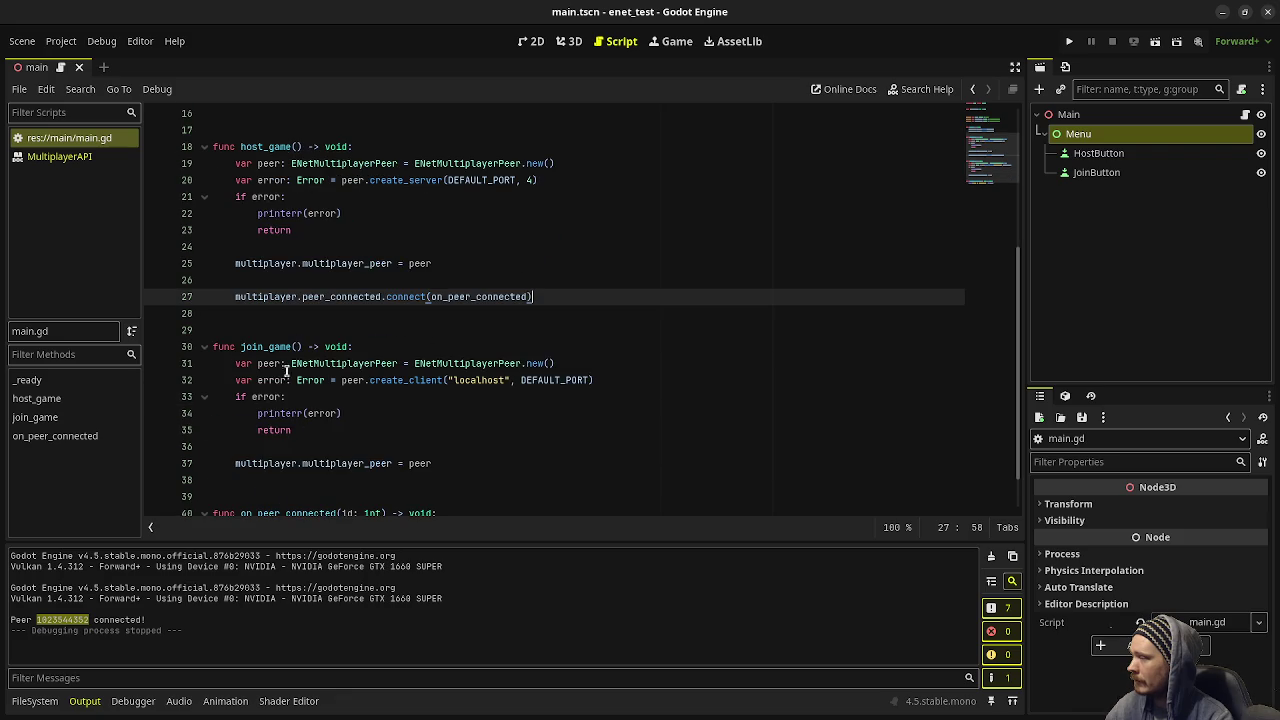
left_click(481, 456)
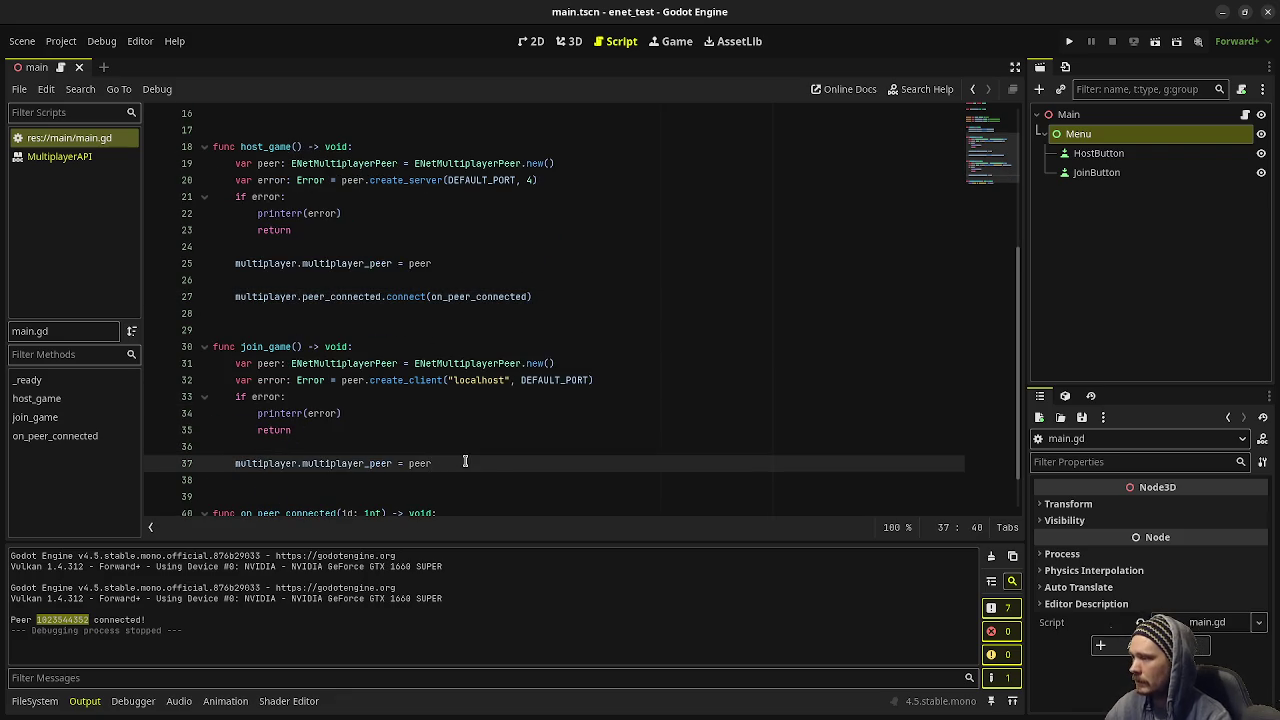
key("Return")
key("Return")
type("multiplayer")
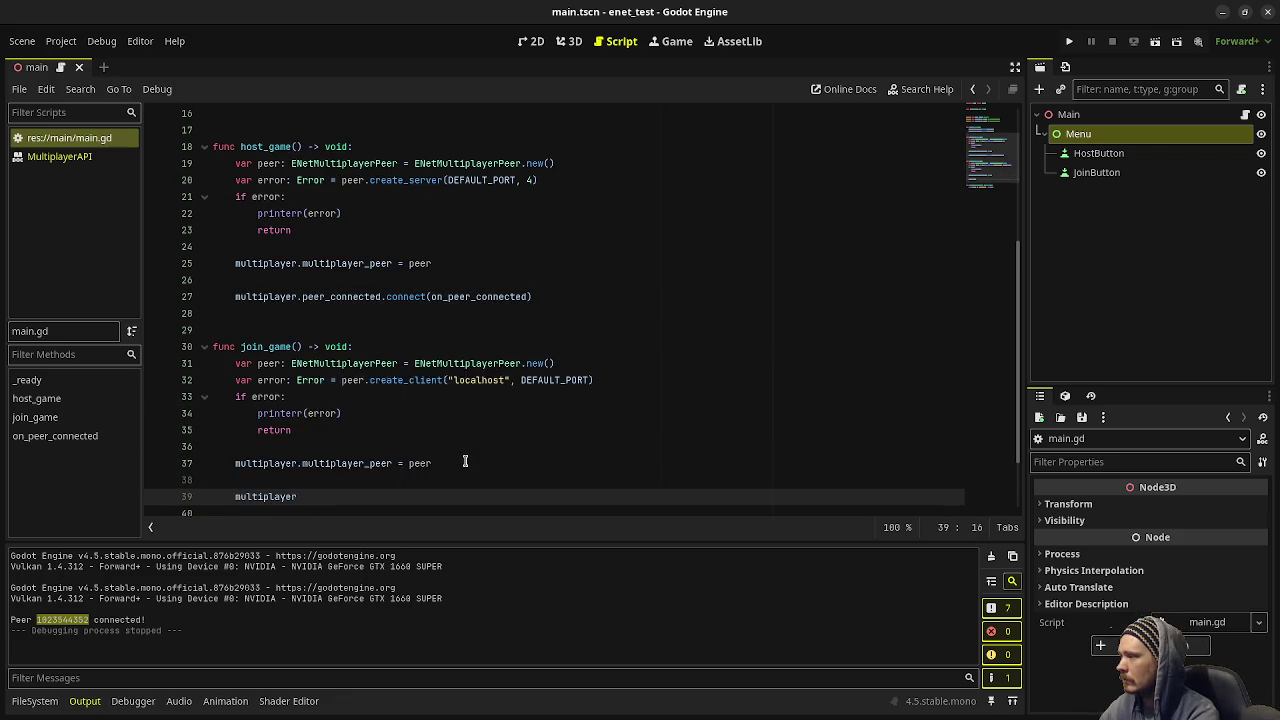
type(".")
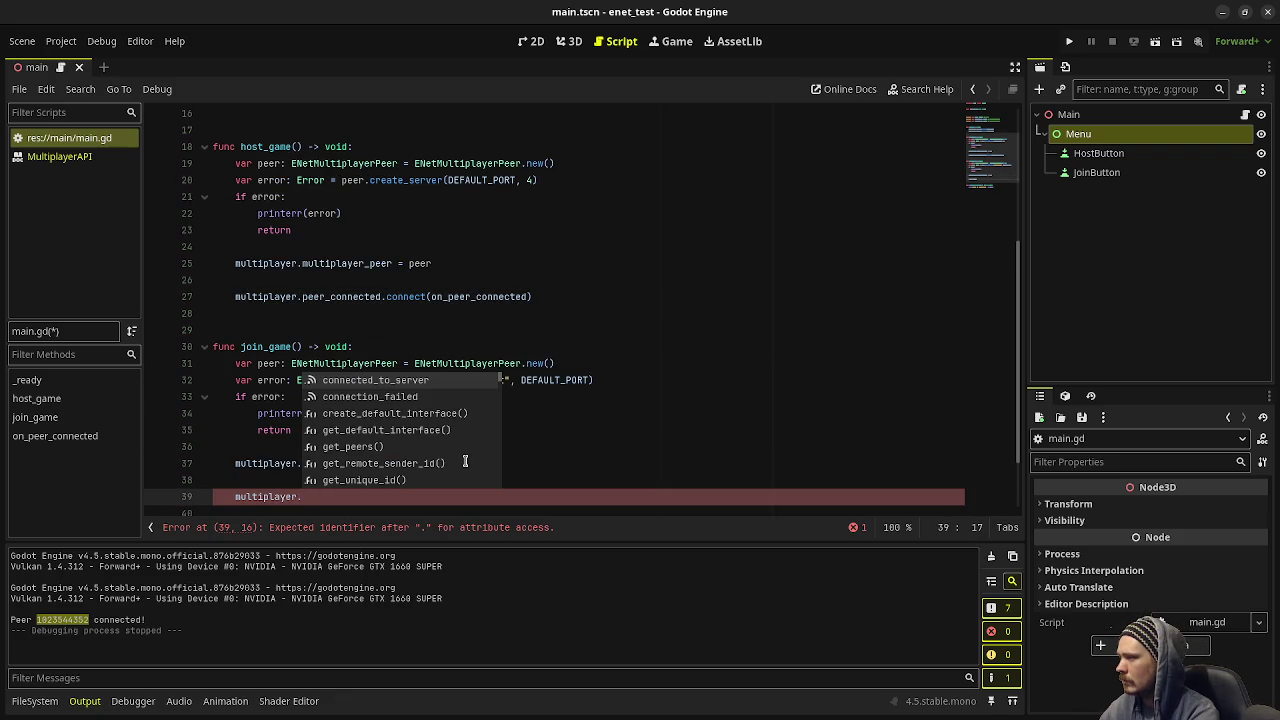
type("c")
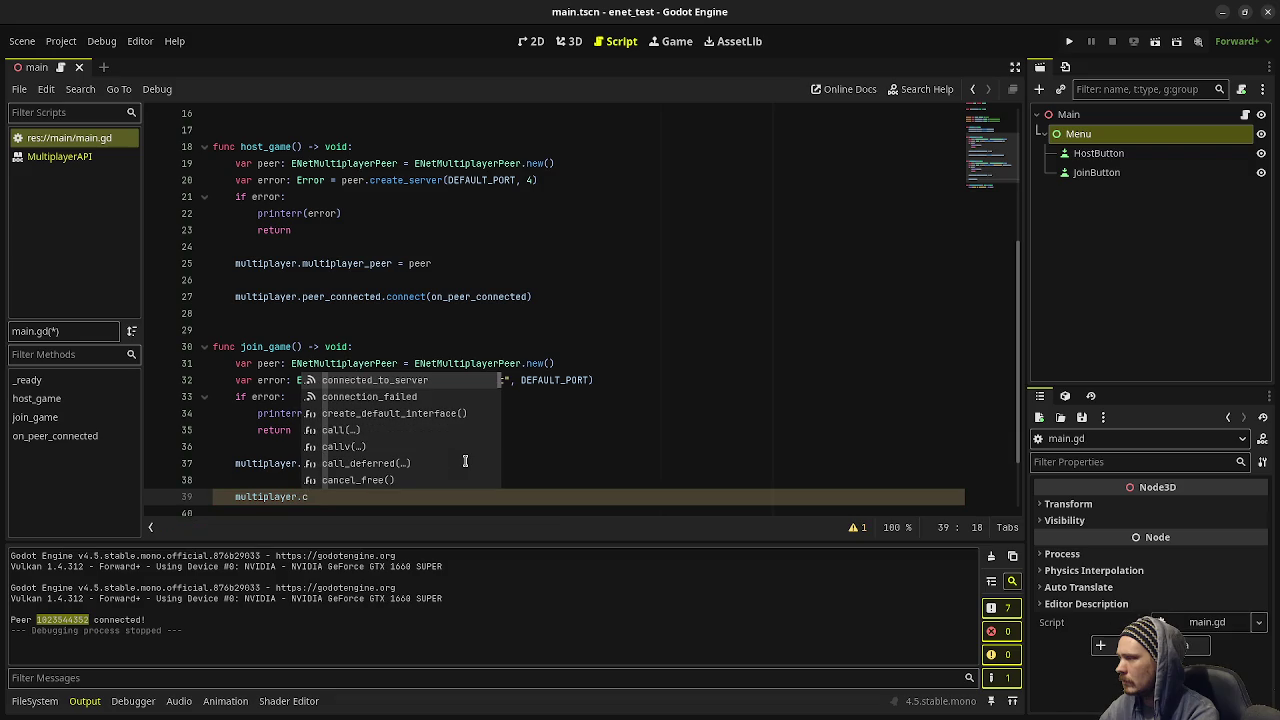
type("onnect")
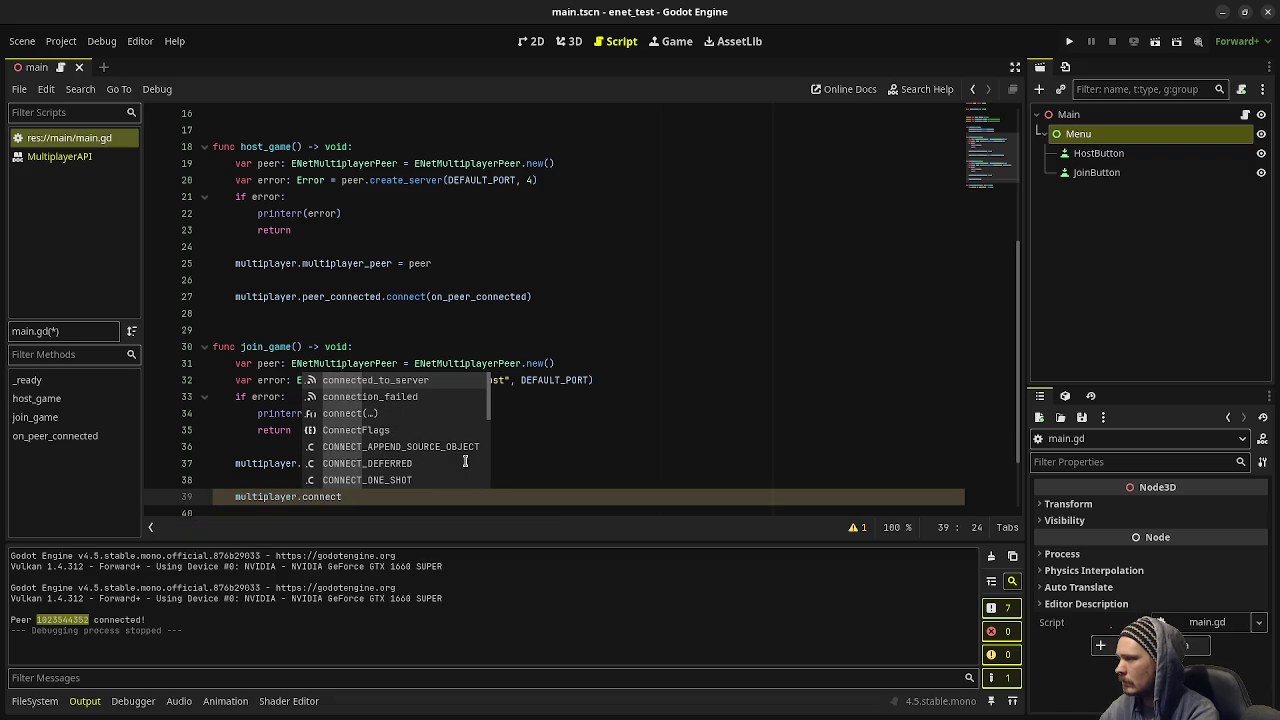
key("BackSpace")
key("BackSpace")
key("BackSpace")
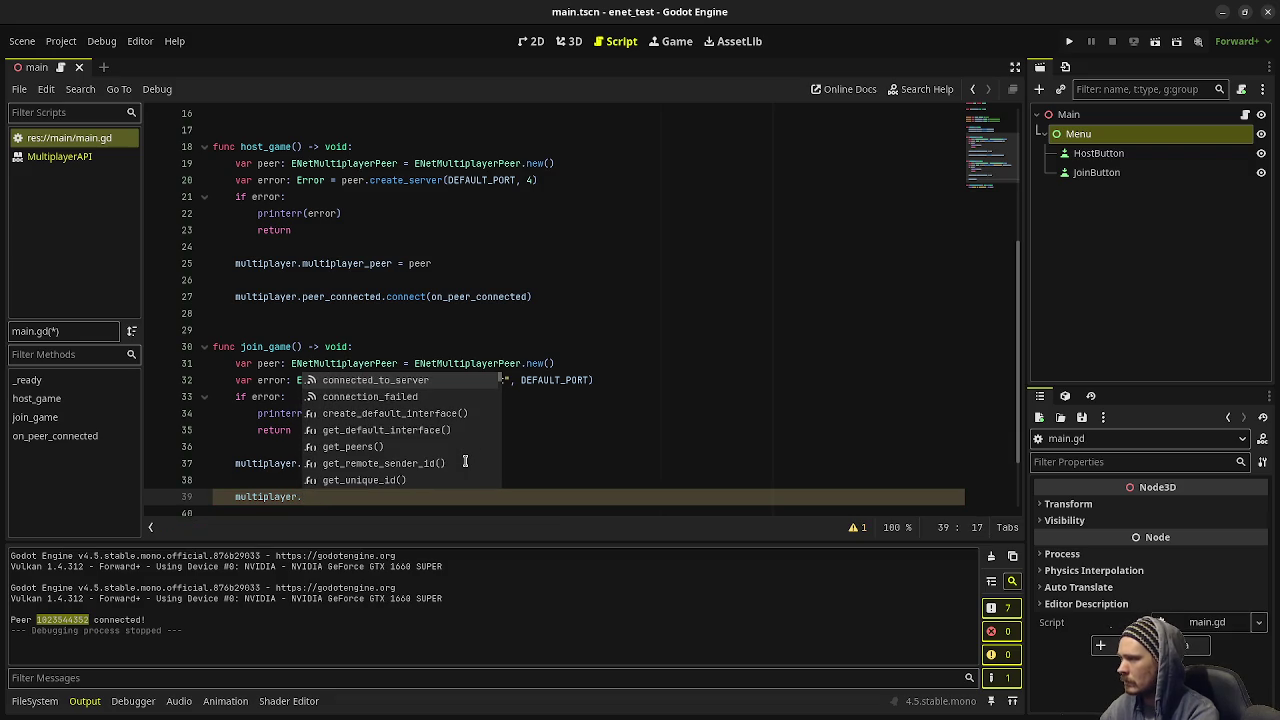
key("Down")
key("Down")
key("Down")
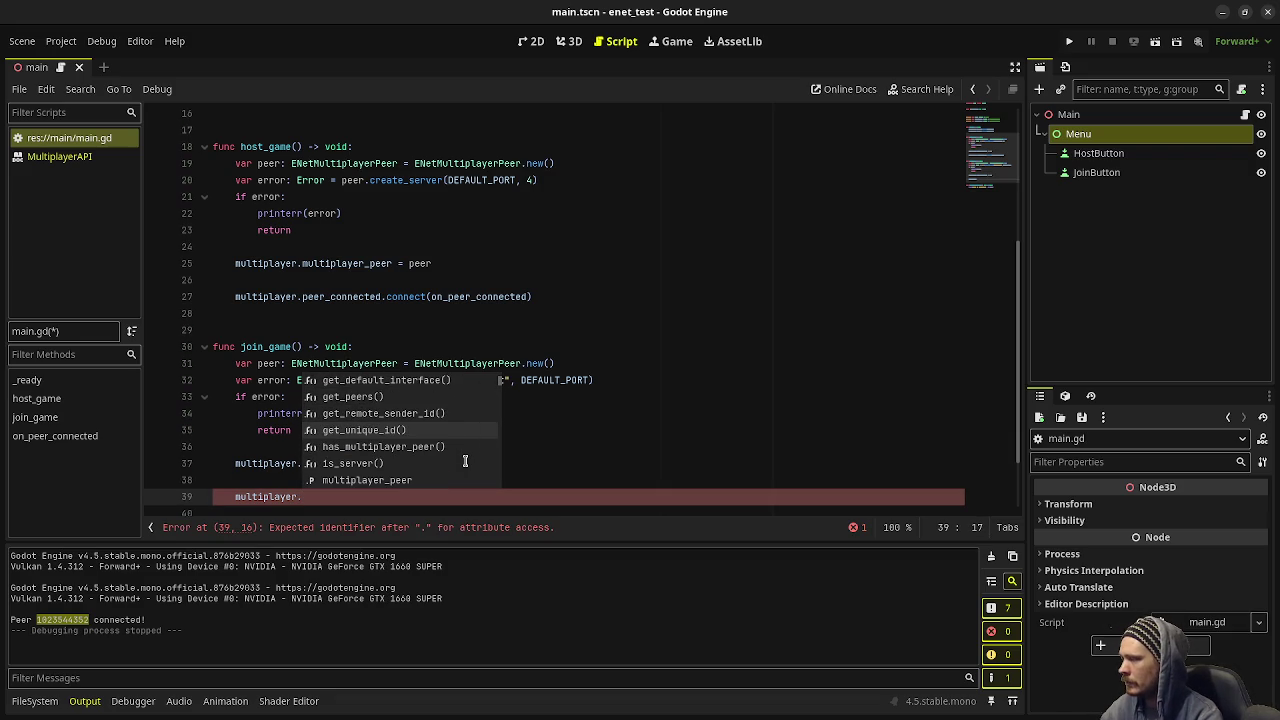
key("Down")
key("Down")
key("Down")
key("Down")
key("Down")
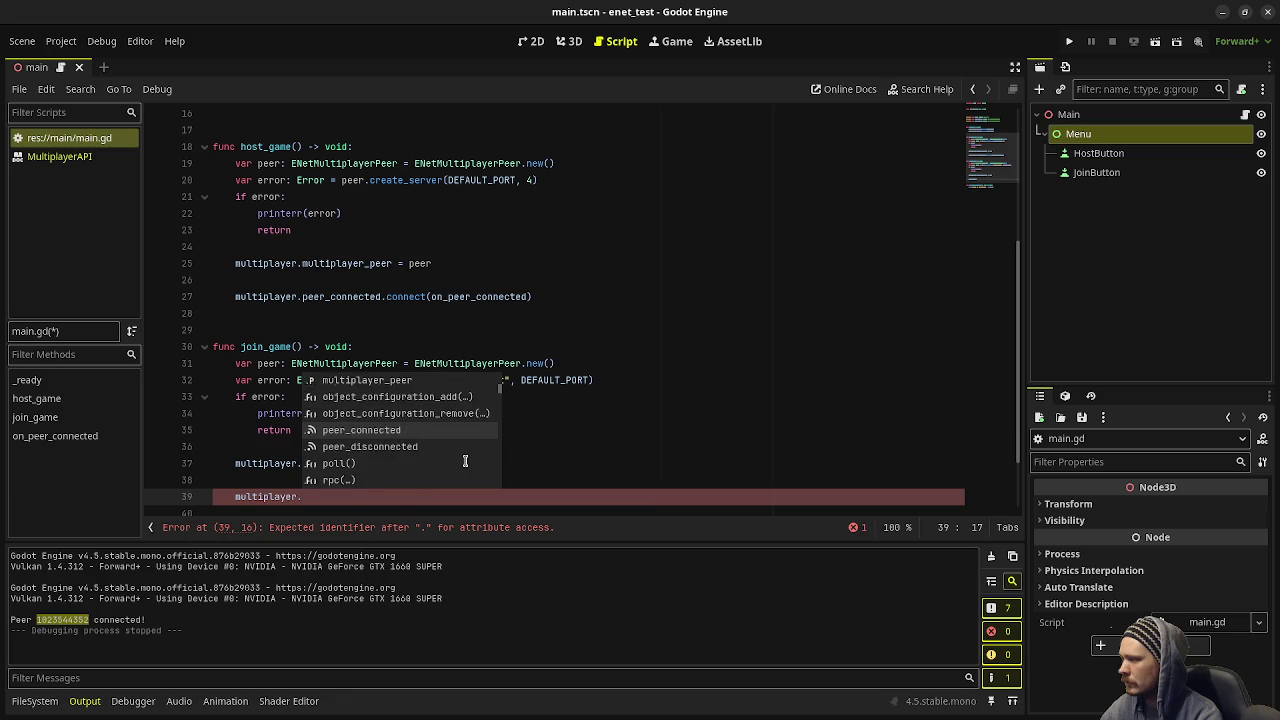
key("Down")
key("Down")
key("Down")
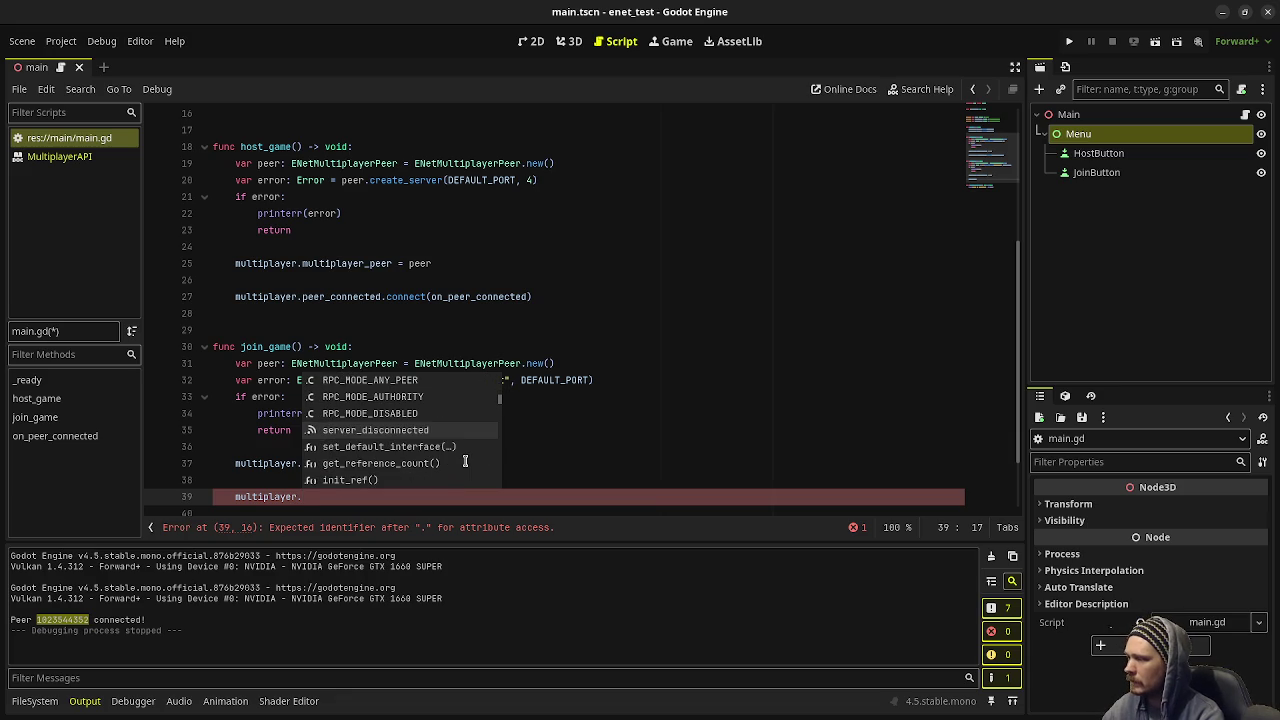
key("Down")
key("Down")
key("Down")
key("Down")
key("Down")
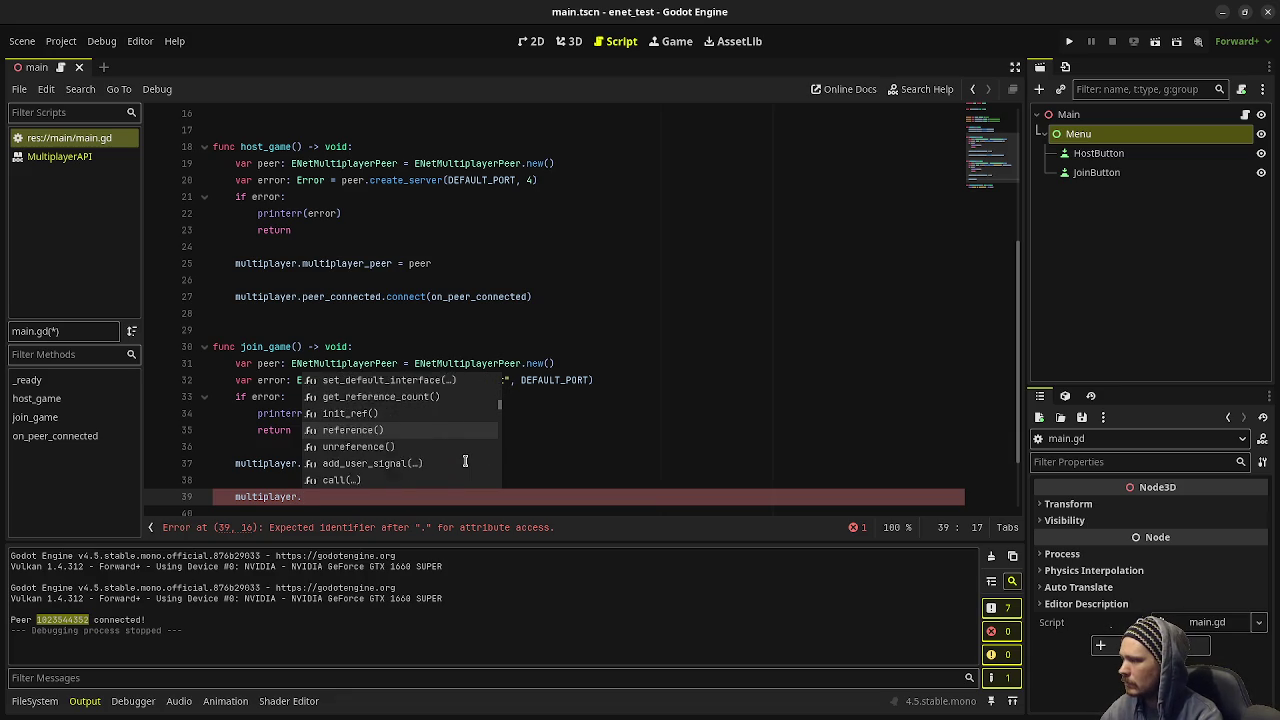
key("Down")
key("Down")
key("Down")
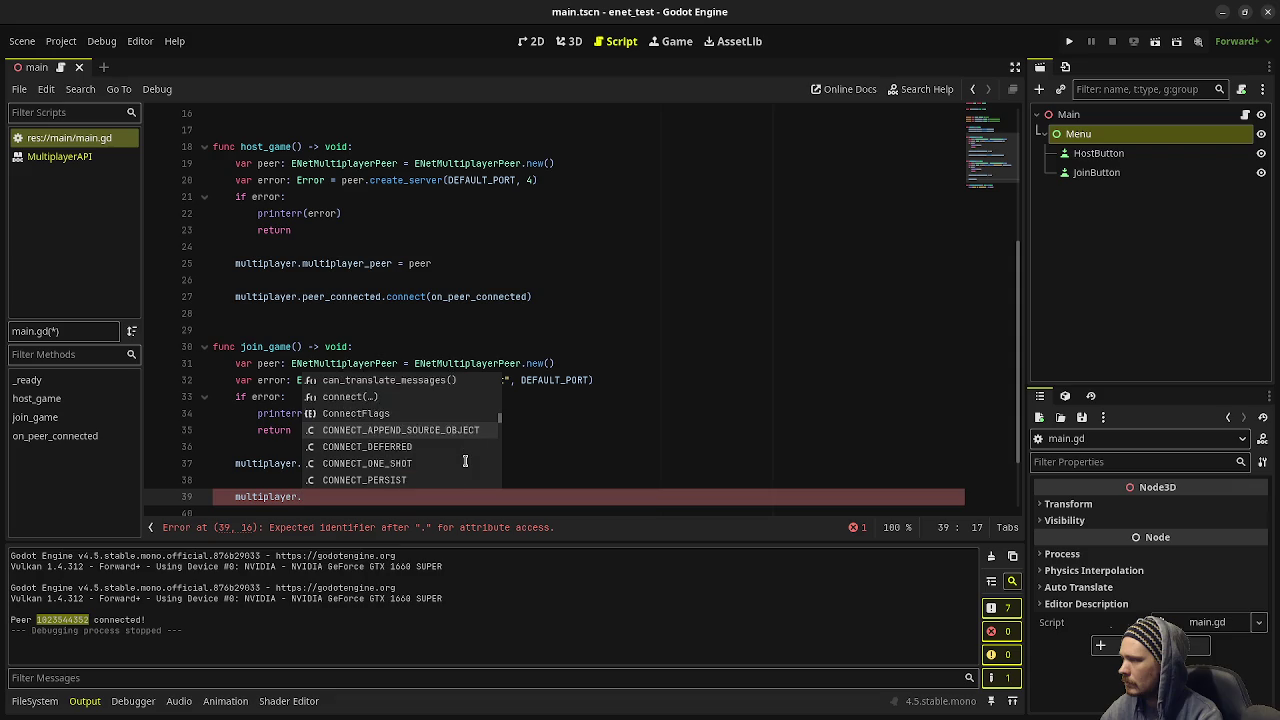
scroll(465, 461, "down", 5)
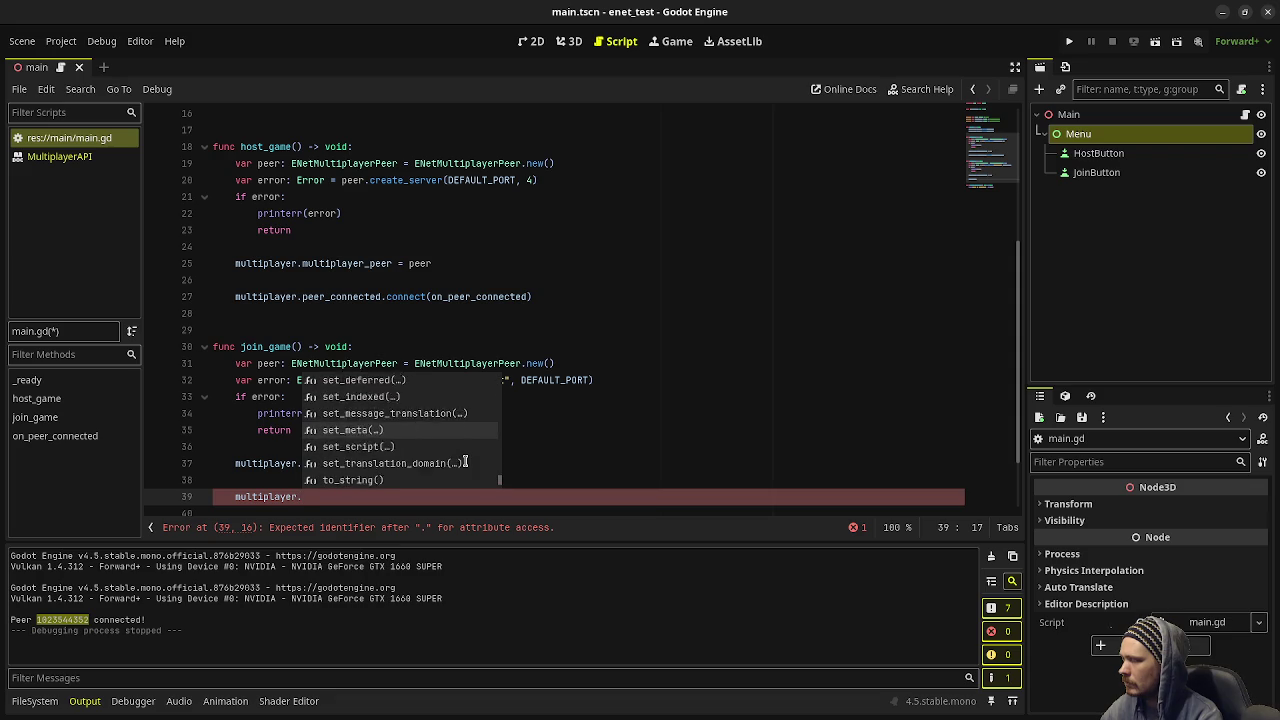
left_click(644, 398)
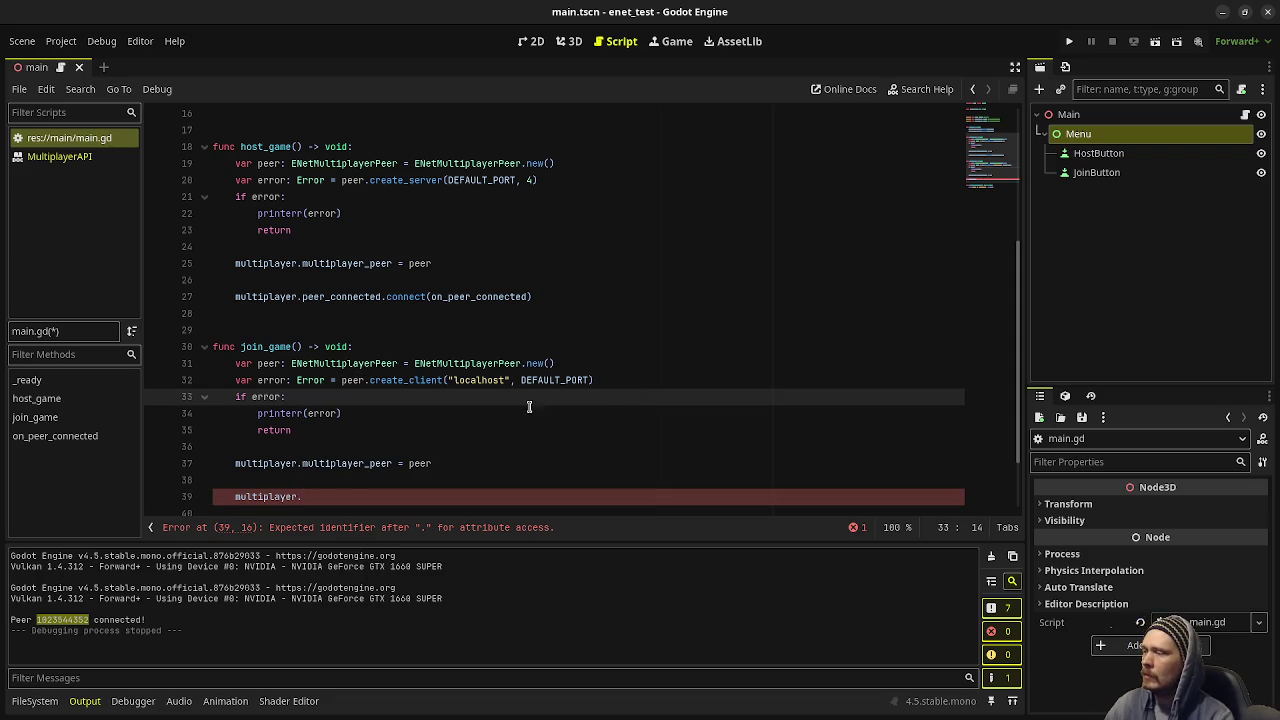
left_click(435, 474)
key("ctrl+z")
key("ctrl+z")
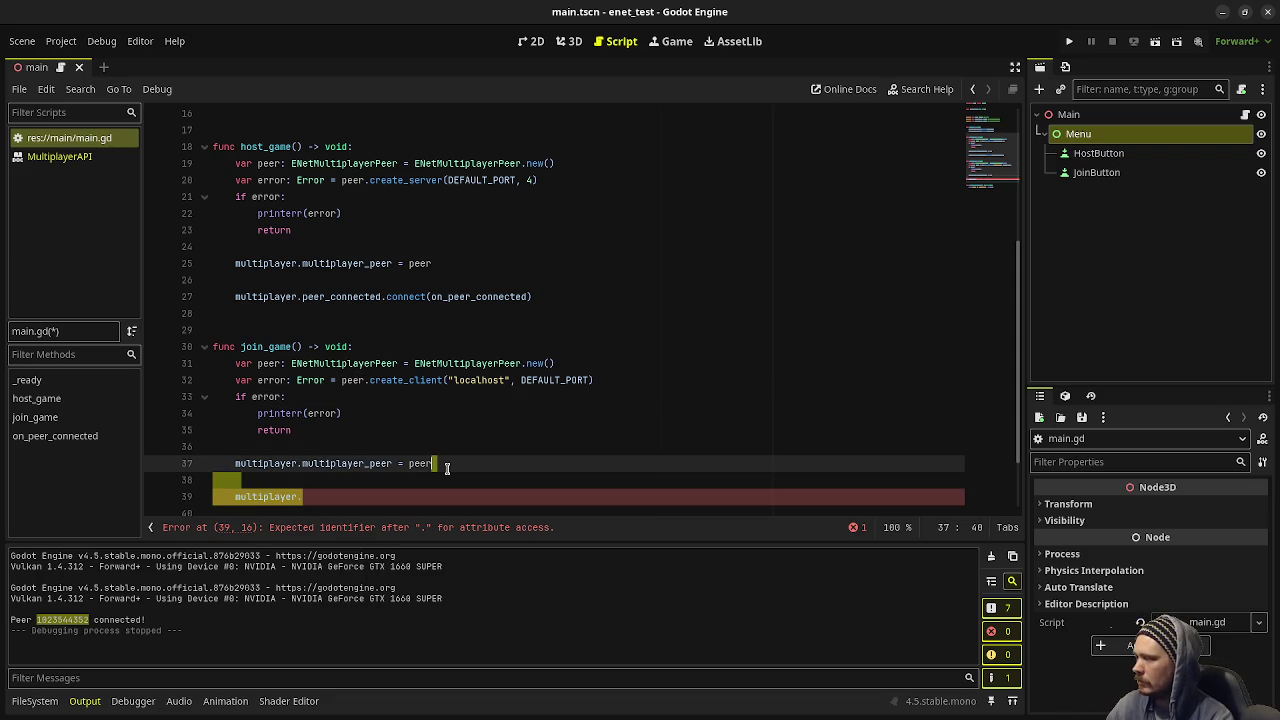
scroll(449, 470, "down", 1)
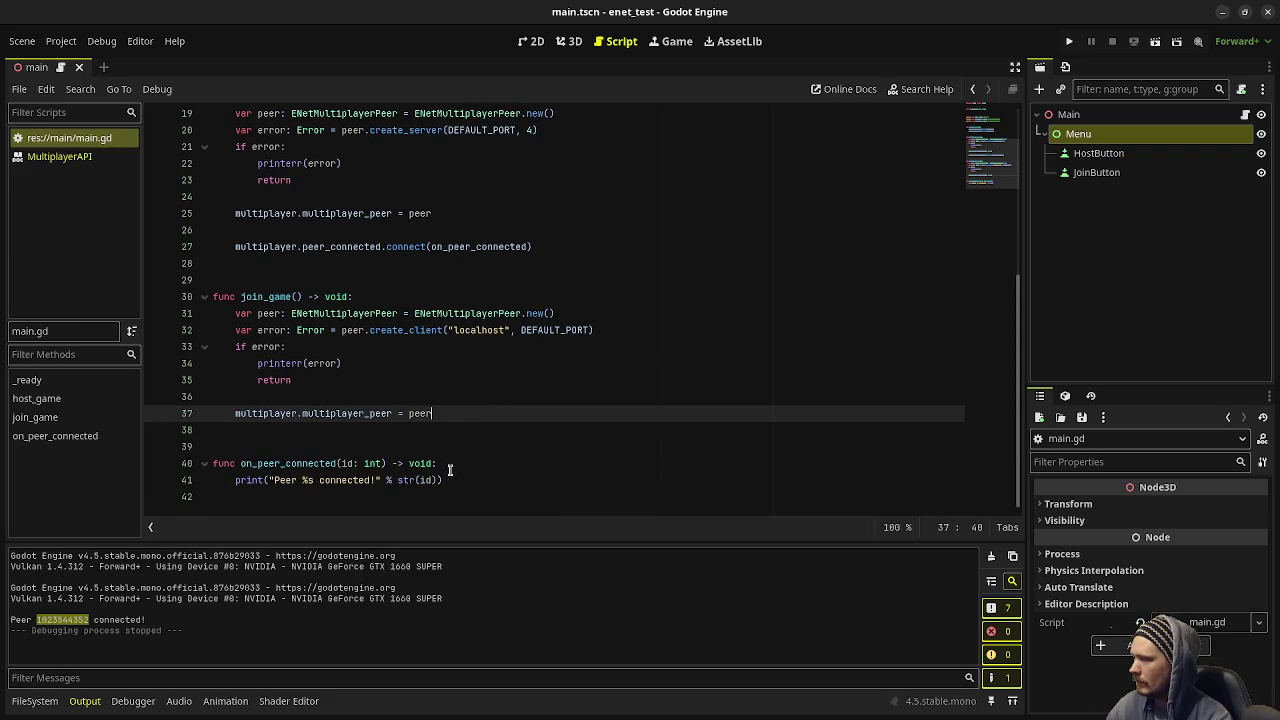
- Scroll main.gd to the top and bring up the GNOME Activities overview
scroll(529, 367, "up", 6)
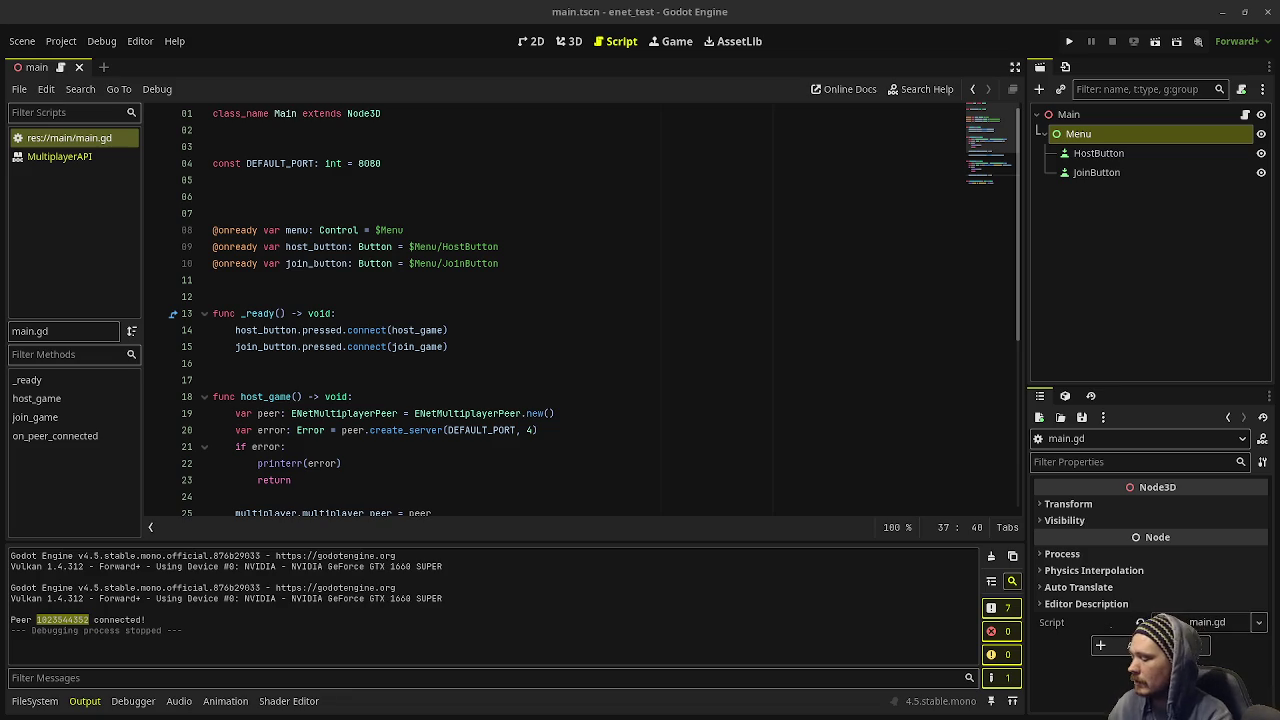
key("super")
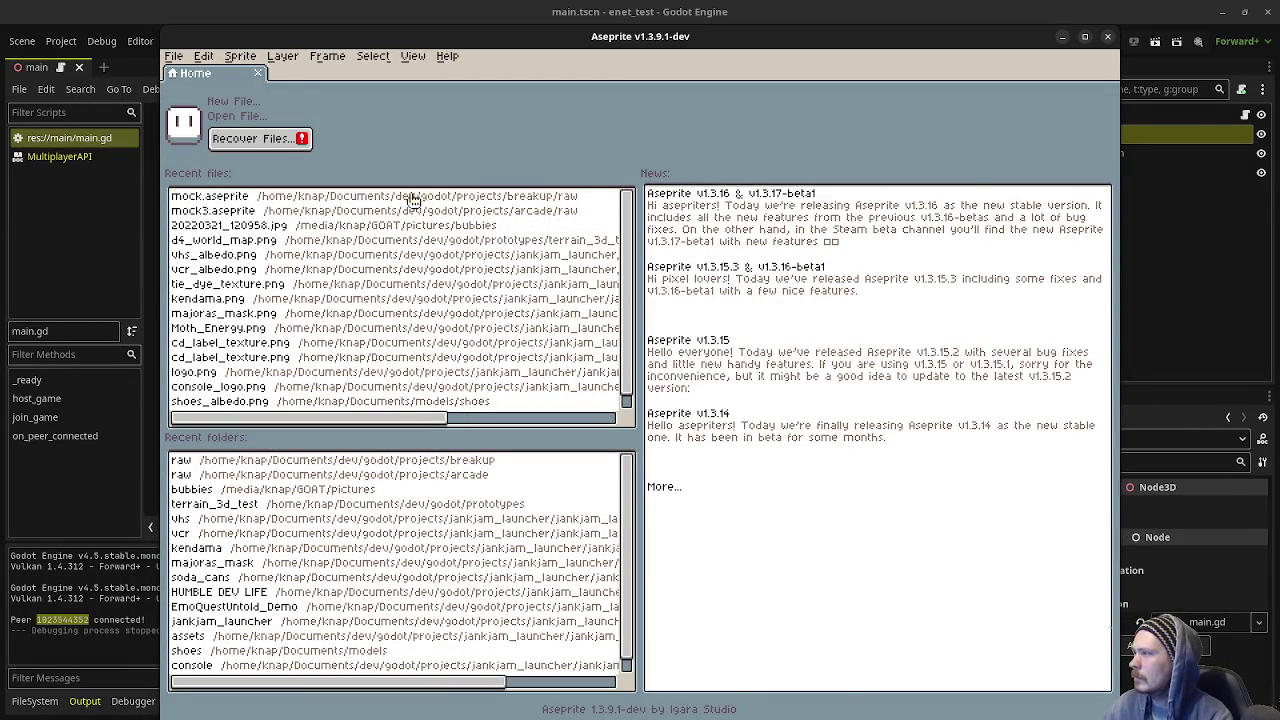
- Open mock.aseprite, look over the sheet, and play the bird animation, stopping on frame 1
left_click(375, 200)
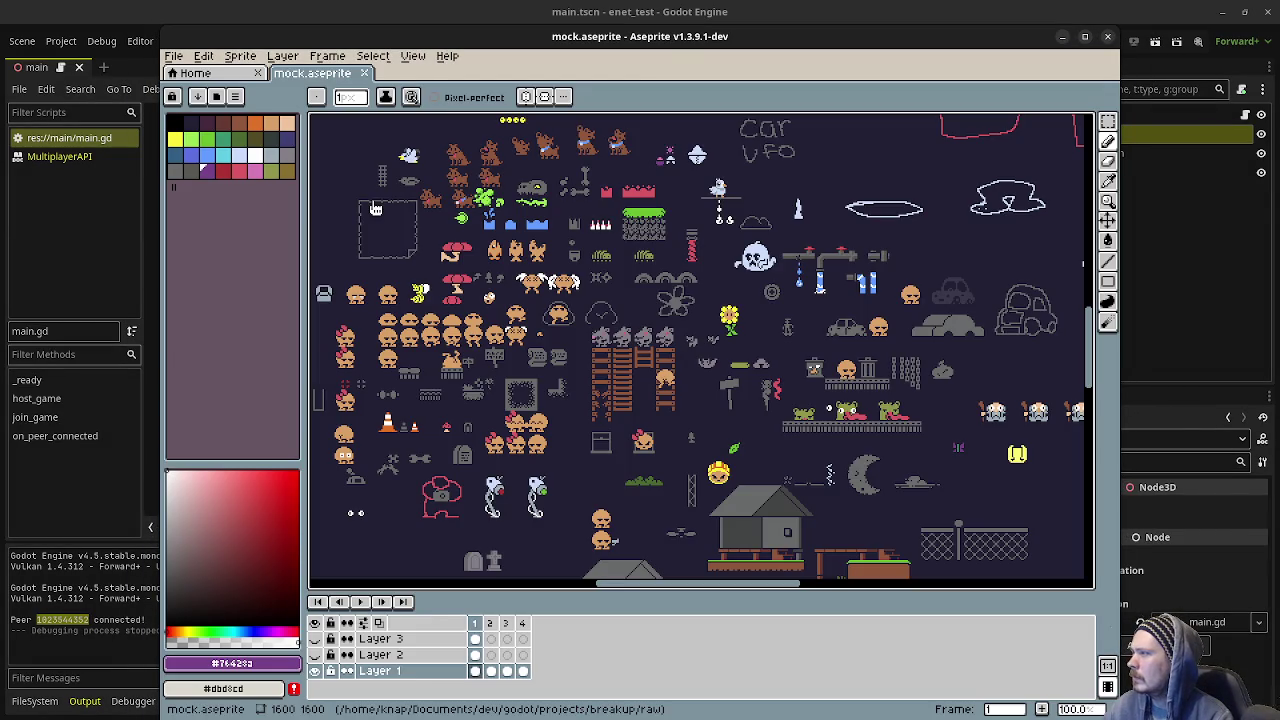
scroll(663, 398, "up", 1)
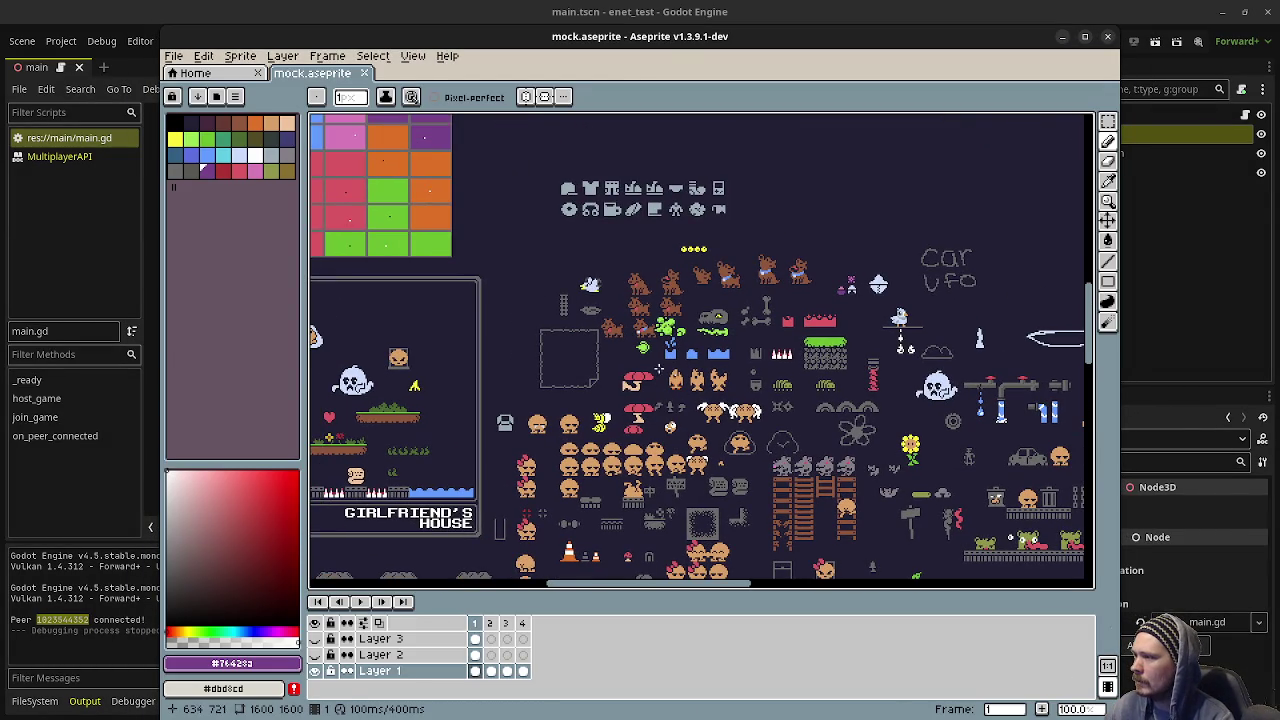
mouse_move(663, 398)
left_mouse_down()
mouse_move(610, 140)
mouse_move(533, 333)
left_mouse_up()
scroll(566, 311, "up", 6)
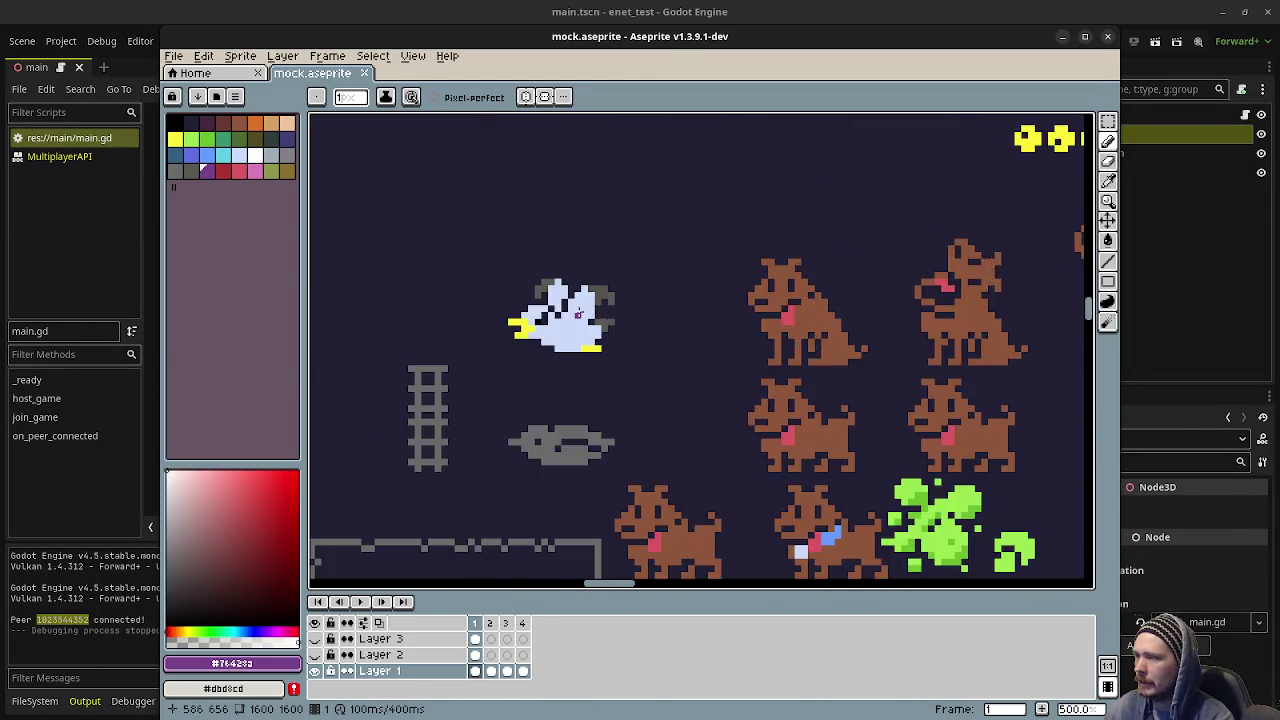
left_click(363, 602)
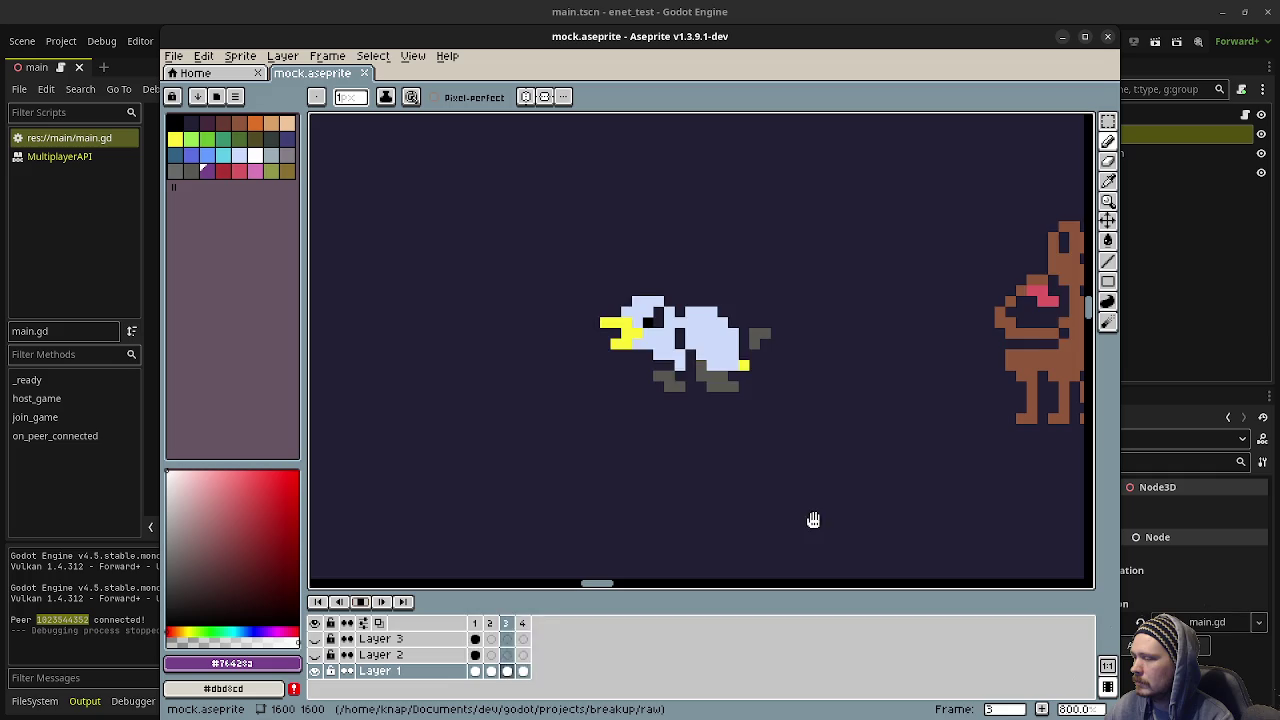
left_click(369, 603)
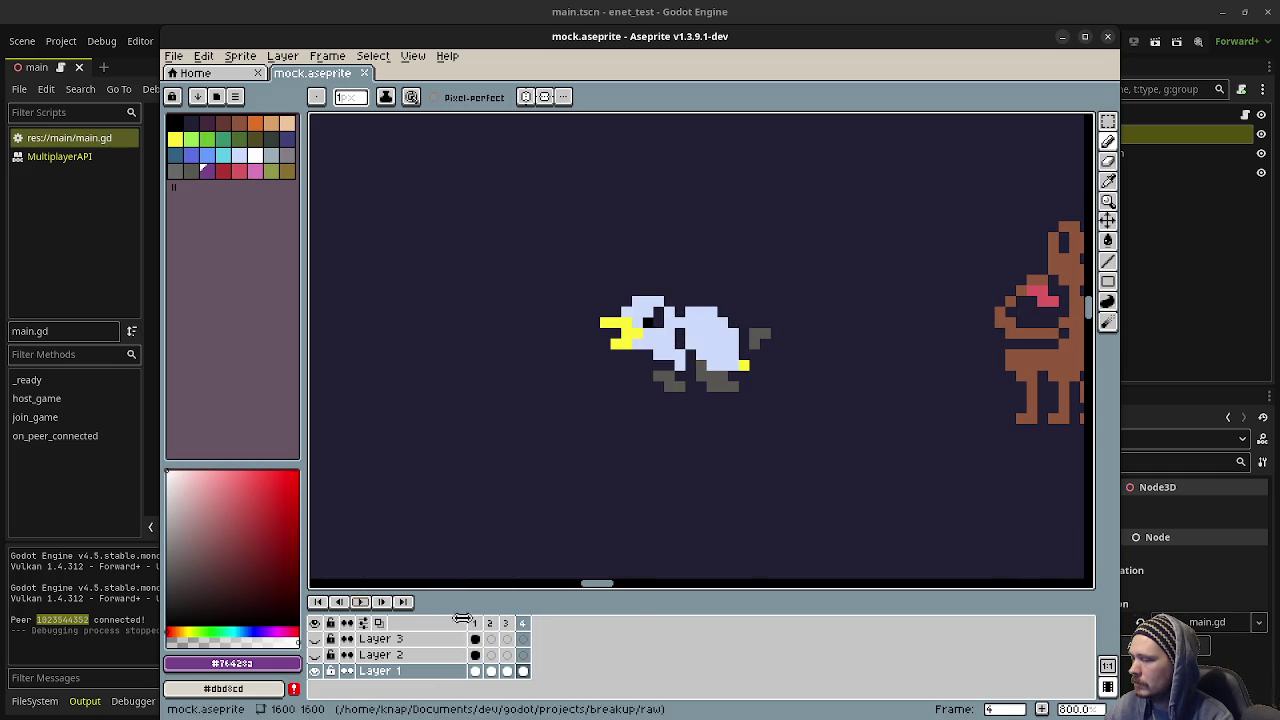
- Preview the butterfly's wing animation and stop it back on frame 1
scroll(764, 487, "down", 4)
scroll(968, 487, "down", 5)
scroll(968, 487, "right", 5)
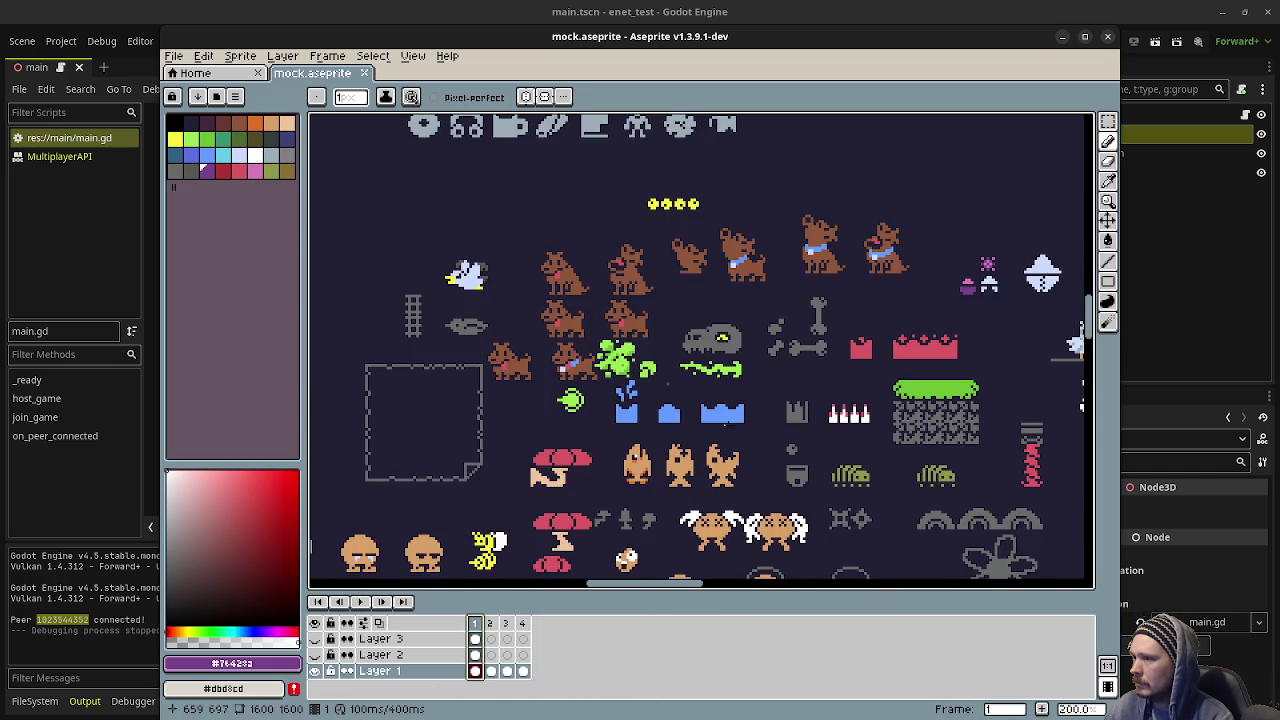
scroll(968, 487, "down", 2)
scroll(968, 487, "right", 3)
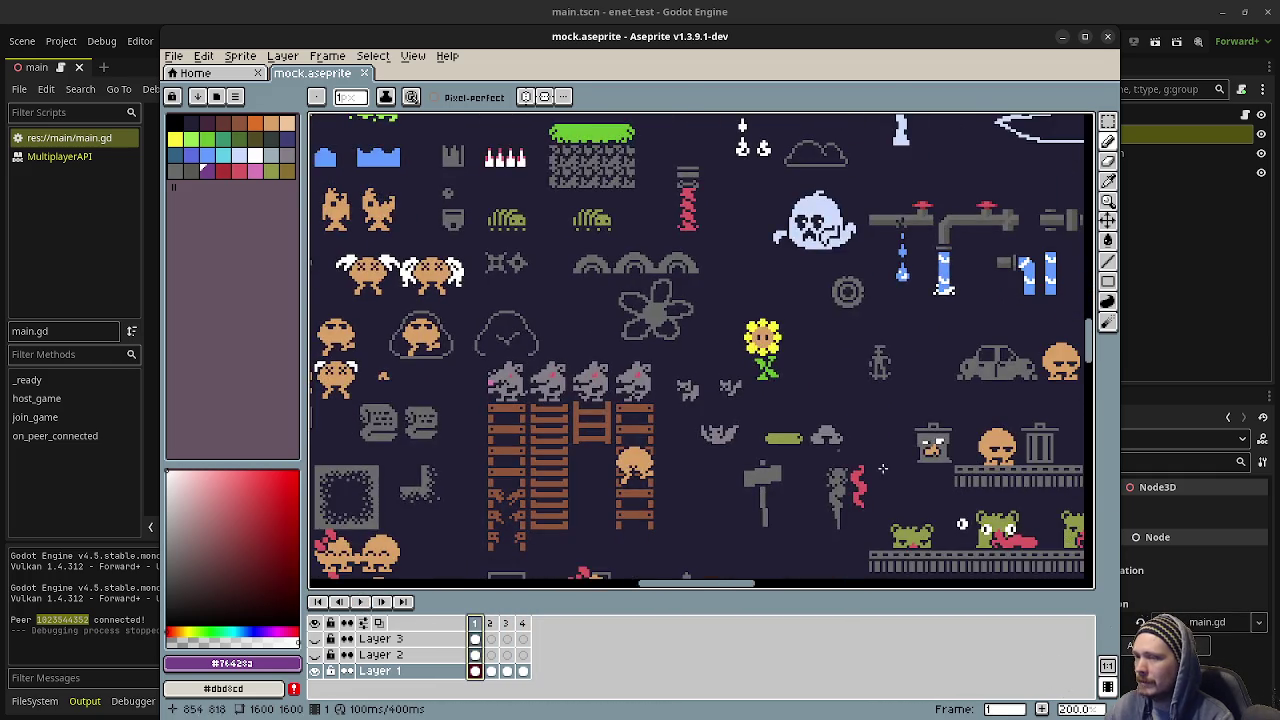
scroll(728, 376, "down", 3)
scroll(728, 376, "right", 5)
scroll(728, 376, "right", 2)
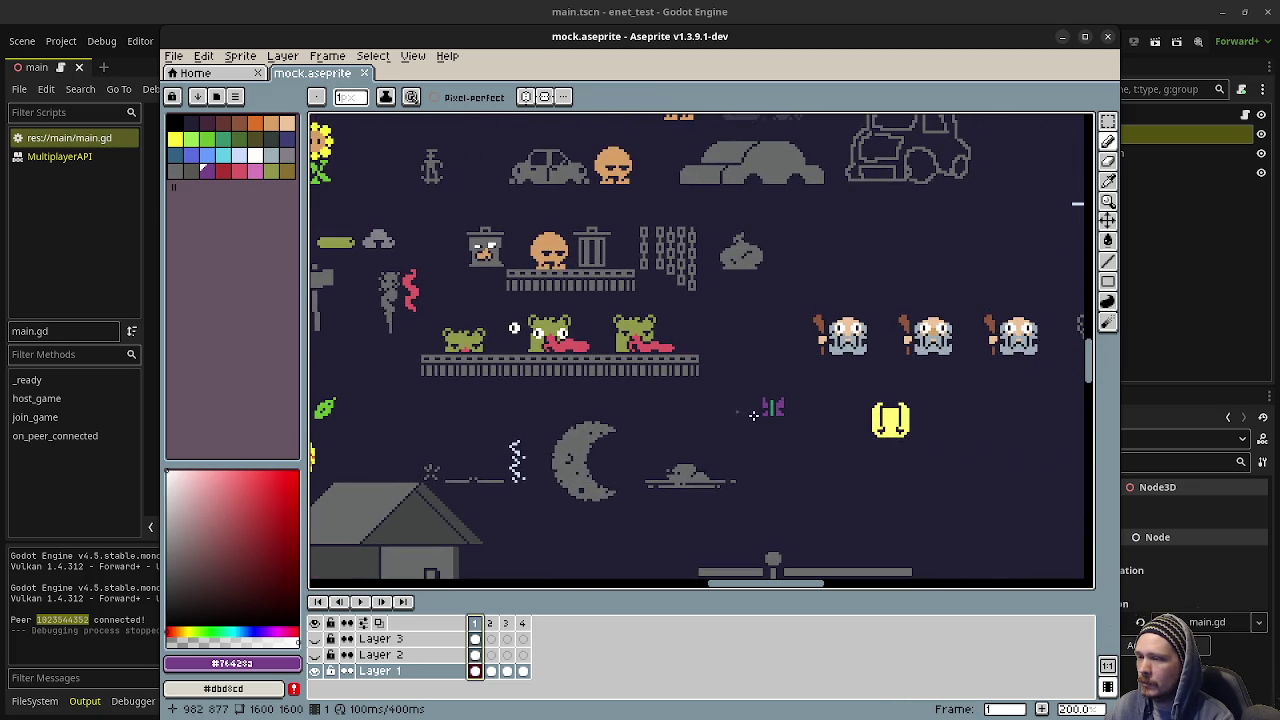
scroll(770, 424, "up", 5)
left_click(364, 603)
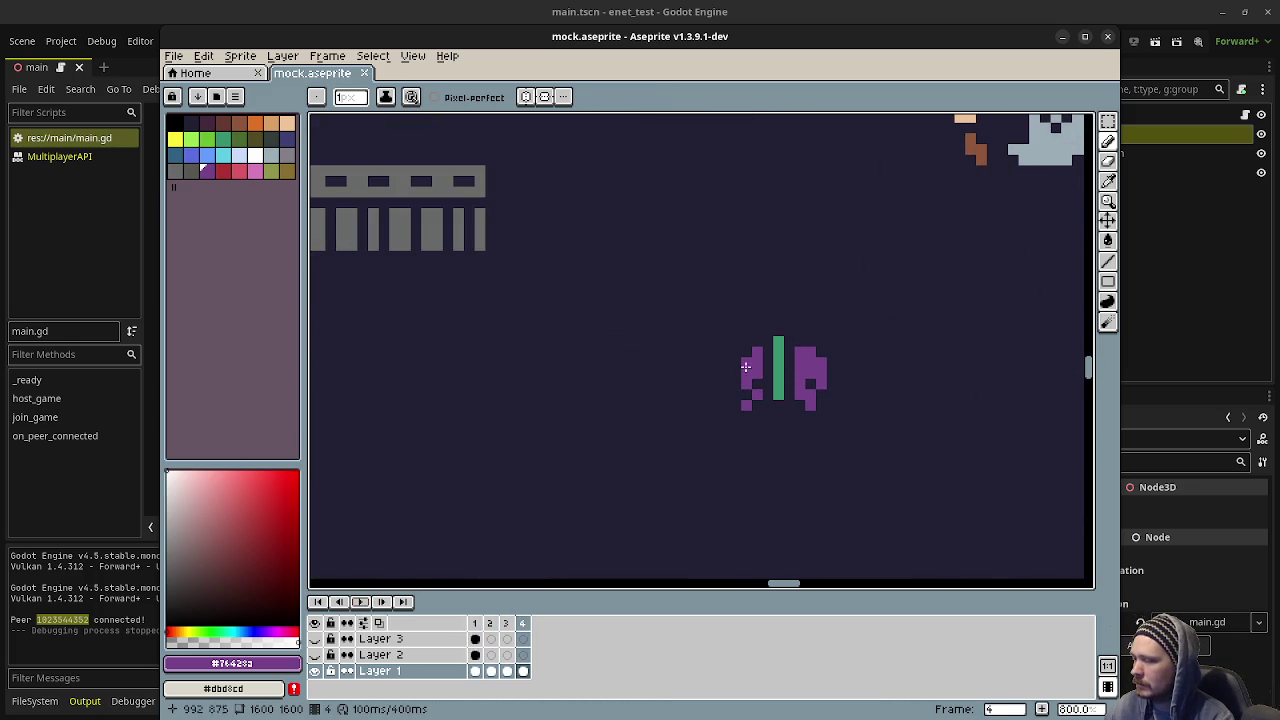
scroll(763, 337, "down", 5)
left_click(476, 623)
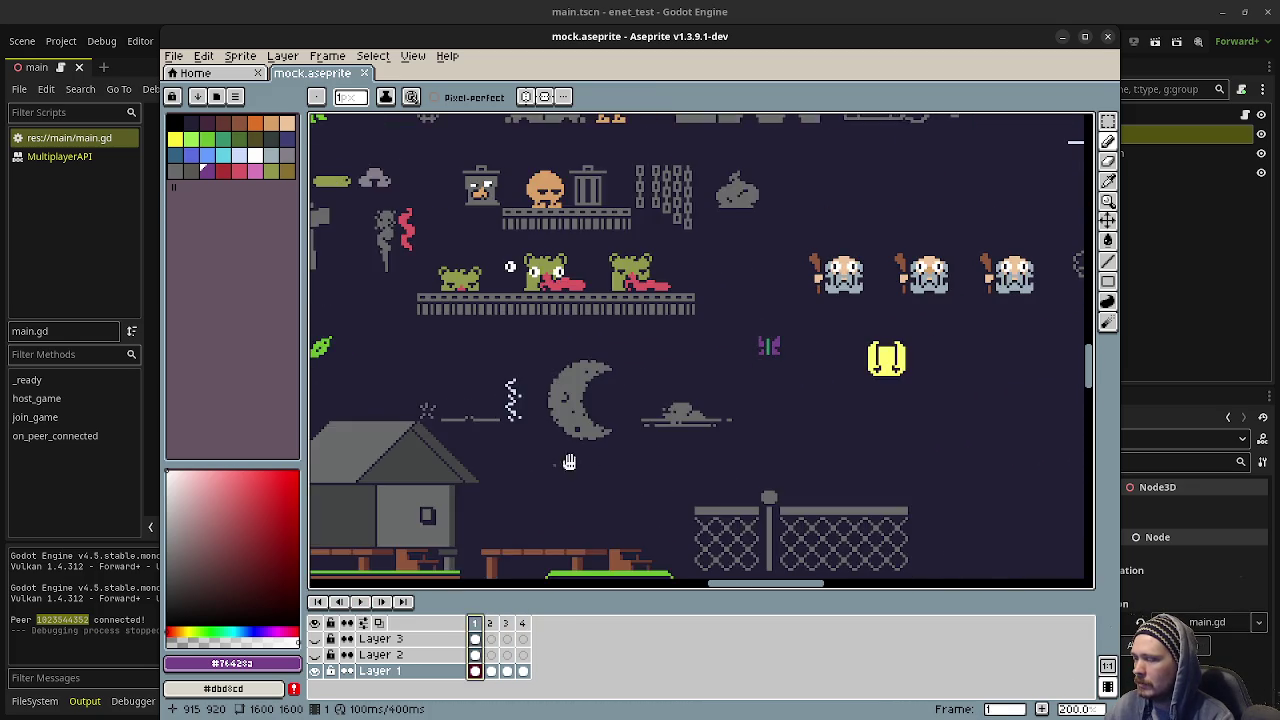
scroll(770, 400, "down", 5)
scroll(770, 400, "up", 5)
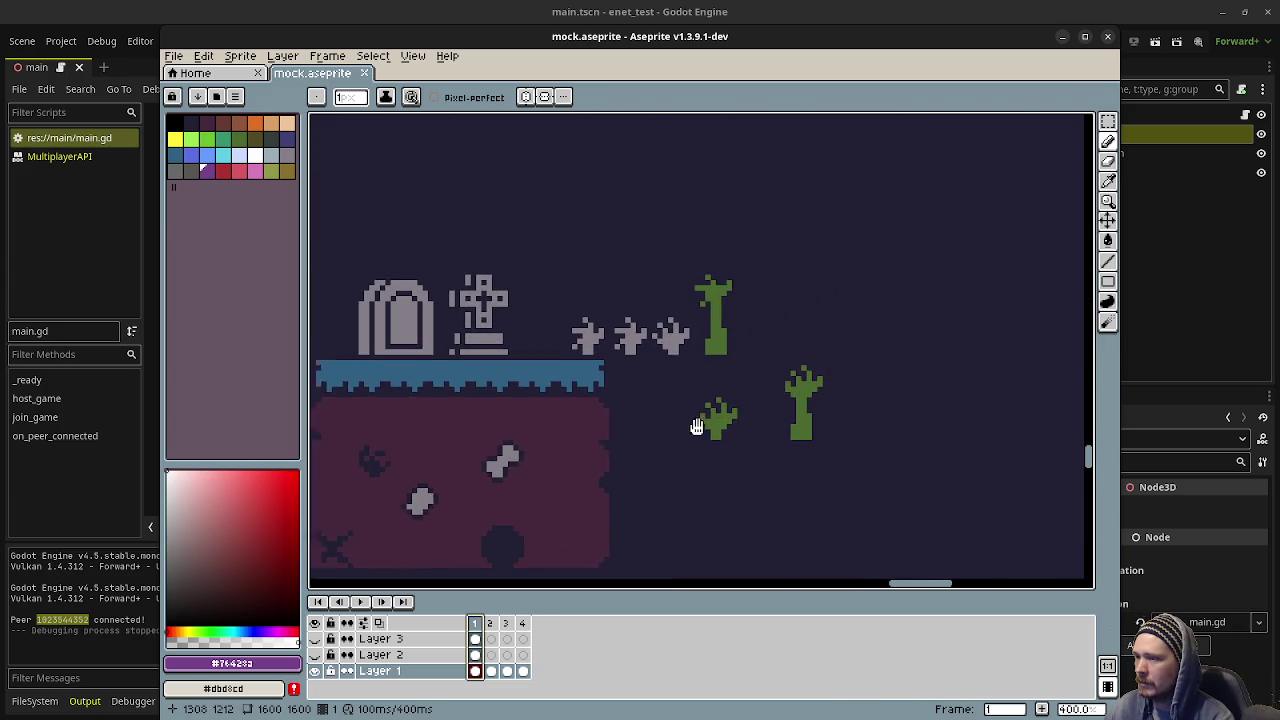
scroll(740, 402, "down", 3)
scroll(659, 440, "up", 3)
- Save the mock.aseprite sprite sheet with Ctrl+S
scroll(659, 440, "down", 4)
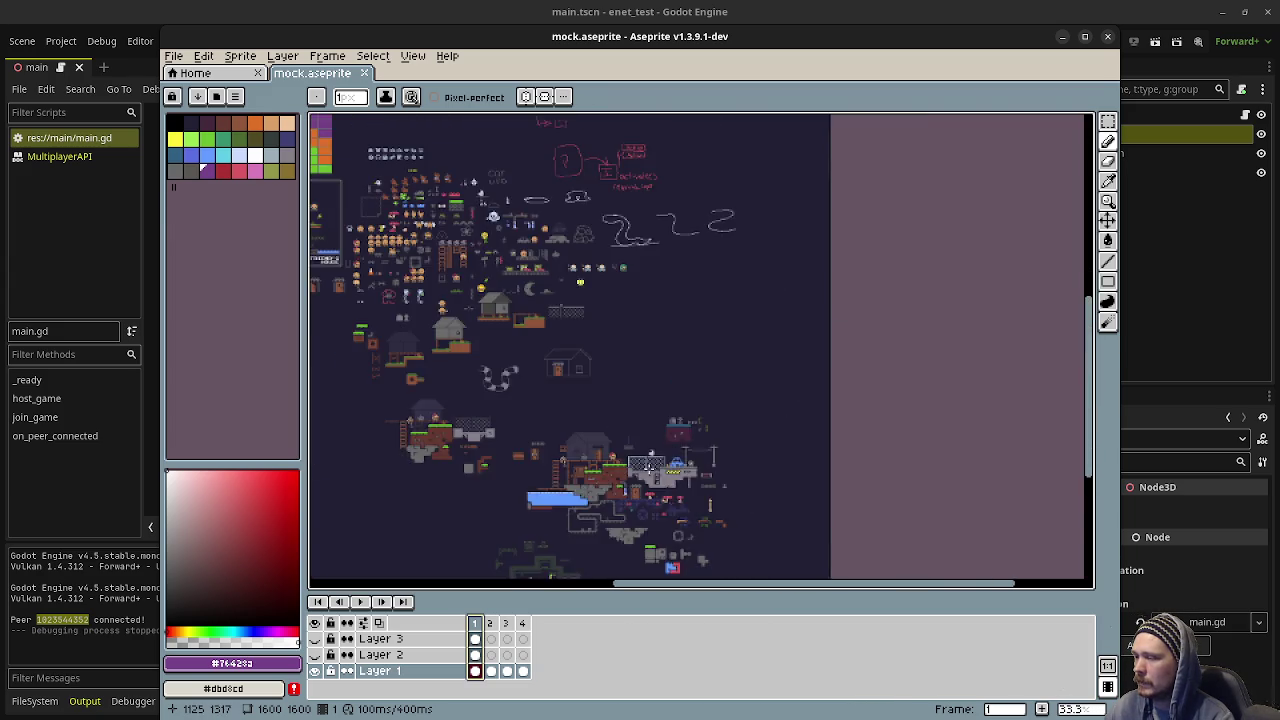
scroll(778, 430, "up", 3)
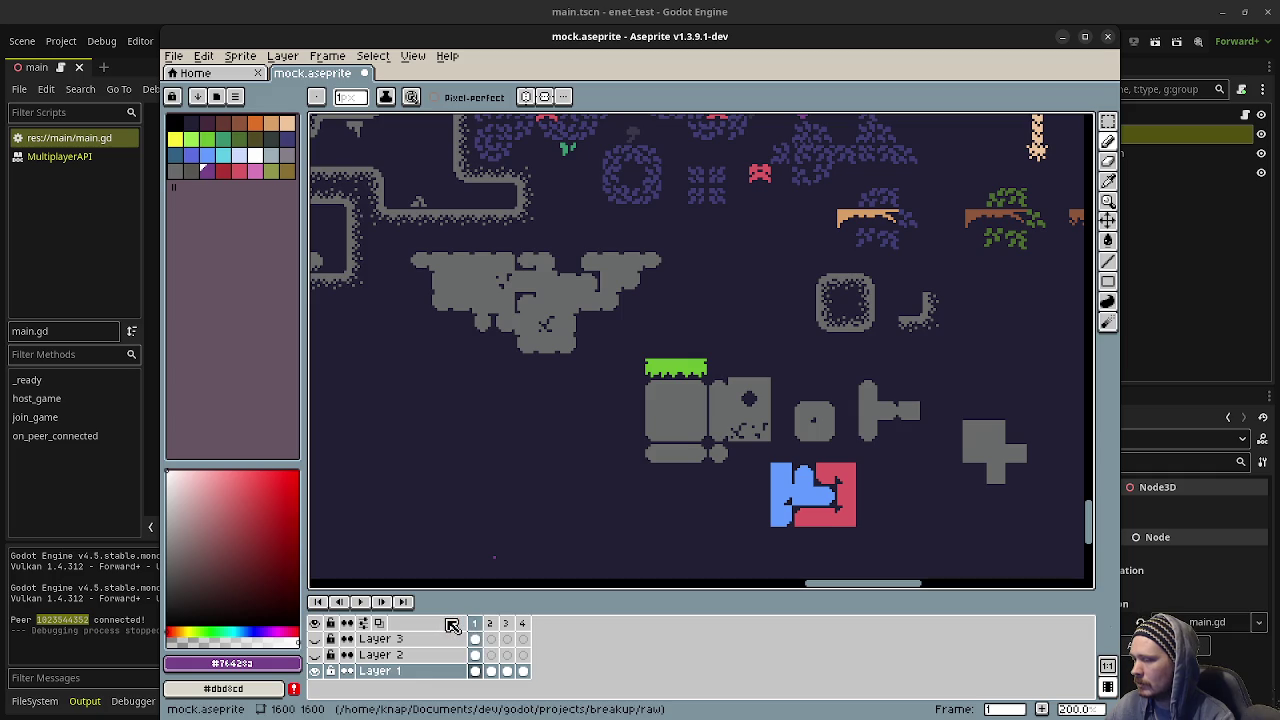
mouse_move(555, 519)
left_mouse_down()
mouse_move(631, 477)
mouse_move(680, 429)
left_mouse_up()
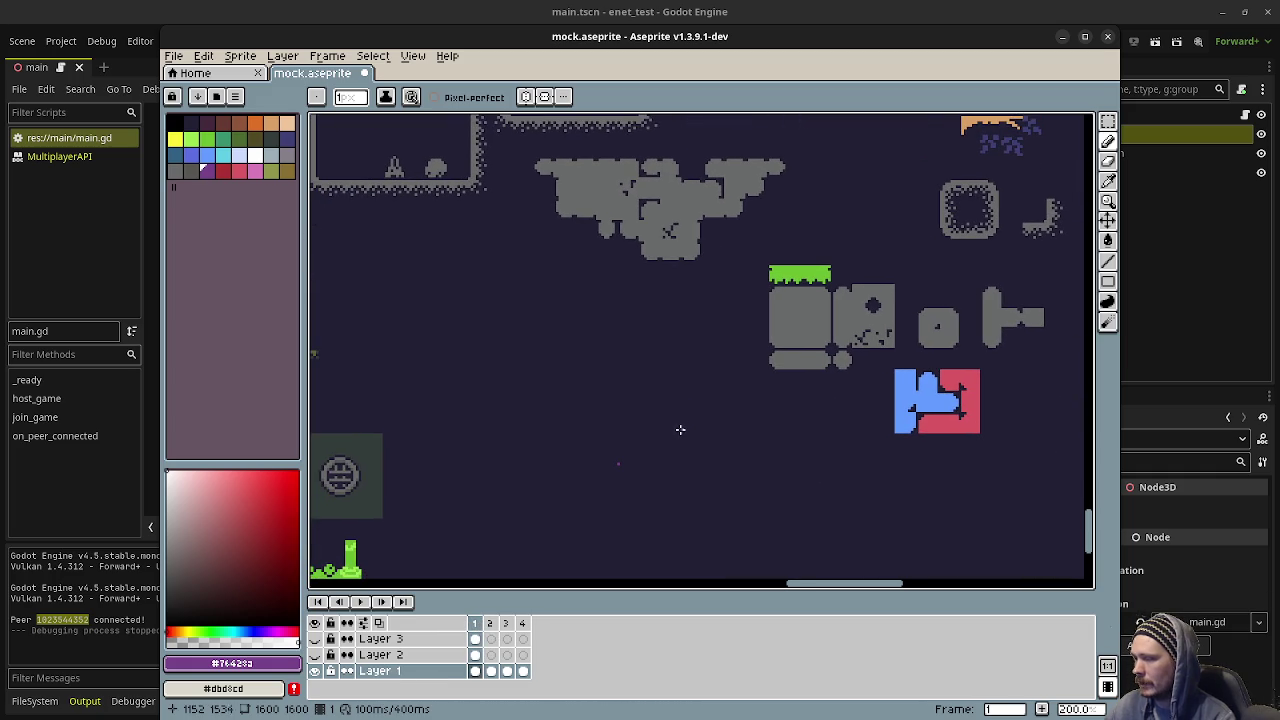
key("ctrl+s")
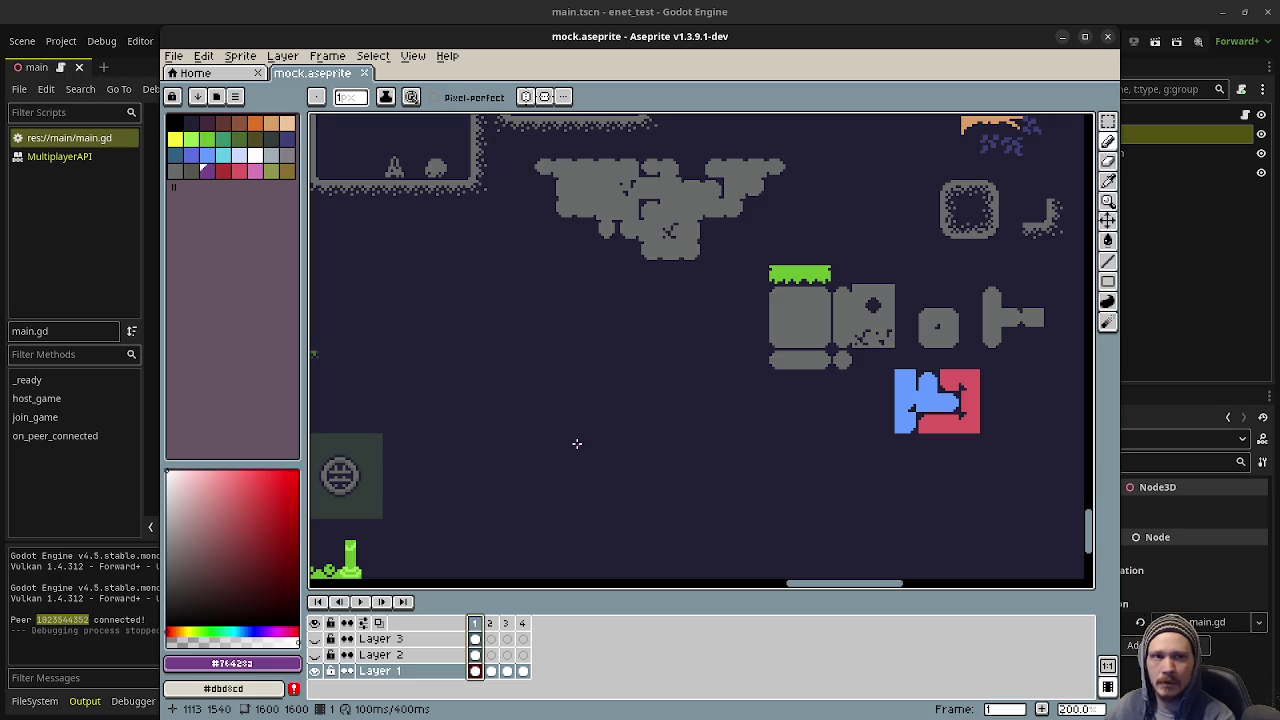
- Pan across the dungeon tiles, the house-ladder-water scene and the grassy island tiles
mouse_move(580, 463)
left_mouse_down()
mouse_move(774, 449)
mouse_move(831, 426)
left_mouse_up()
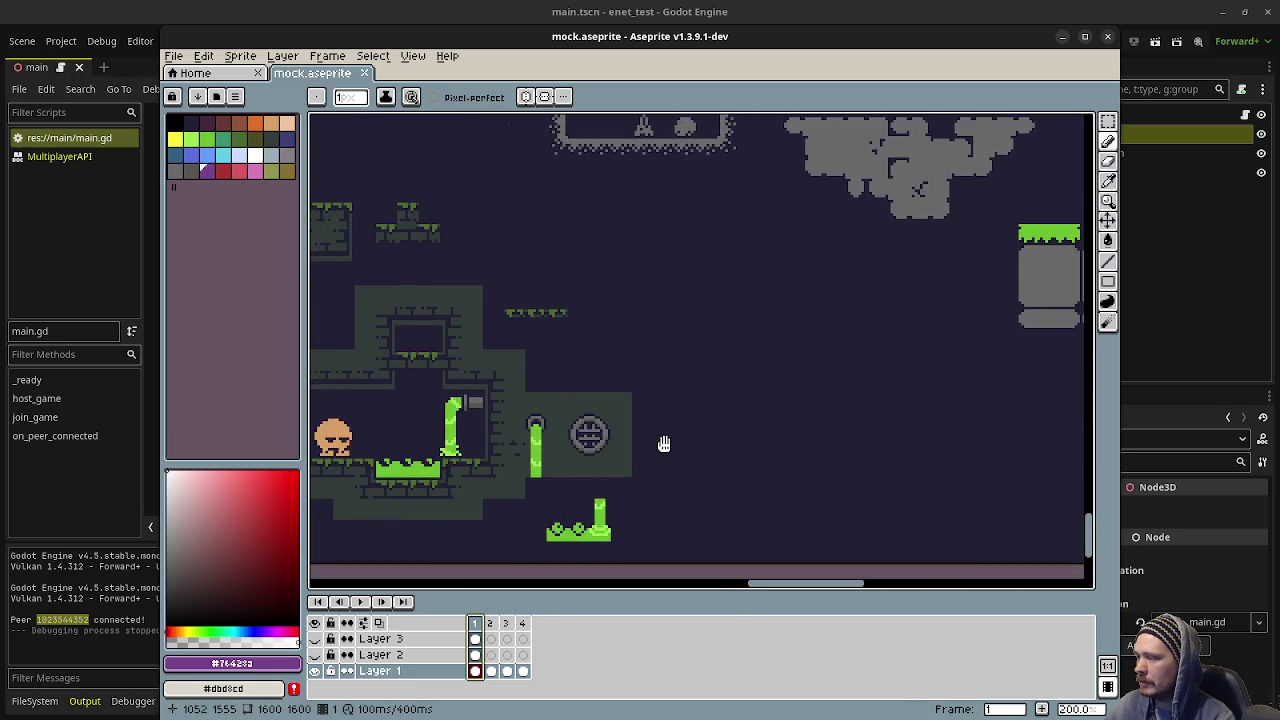
left_click_drag(664, 443, 824, 443)
left_click_drag(663, 416, 808, 456)
left_click_drag(841, 266, 768, 470)
left_click_drag(760, 300, 709, 494)
left_click_drag(706, 337, 700, 437)
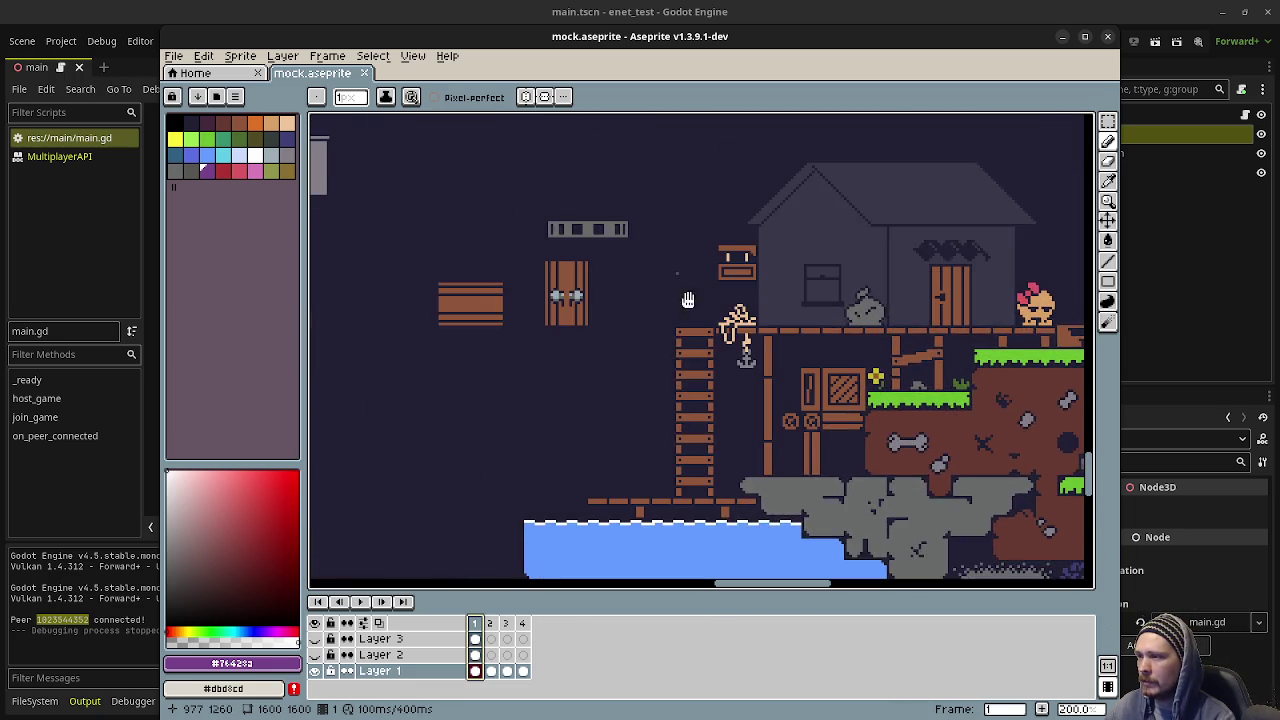
mouse_move(688, 300)
left_mouse_down()
mouse_move(769, 289)
mouse_move(634, 297)
mouse_move(860, 324)
mouse_move(669, 310)
left_mouse_up()
scroll(669, 310, "down", 4)
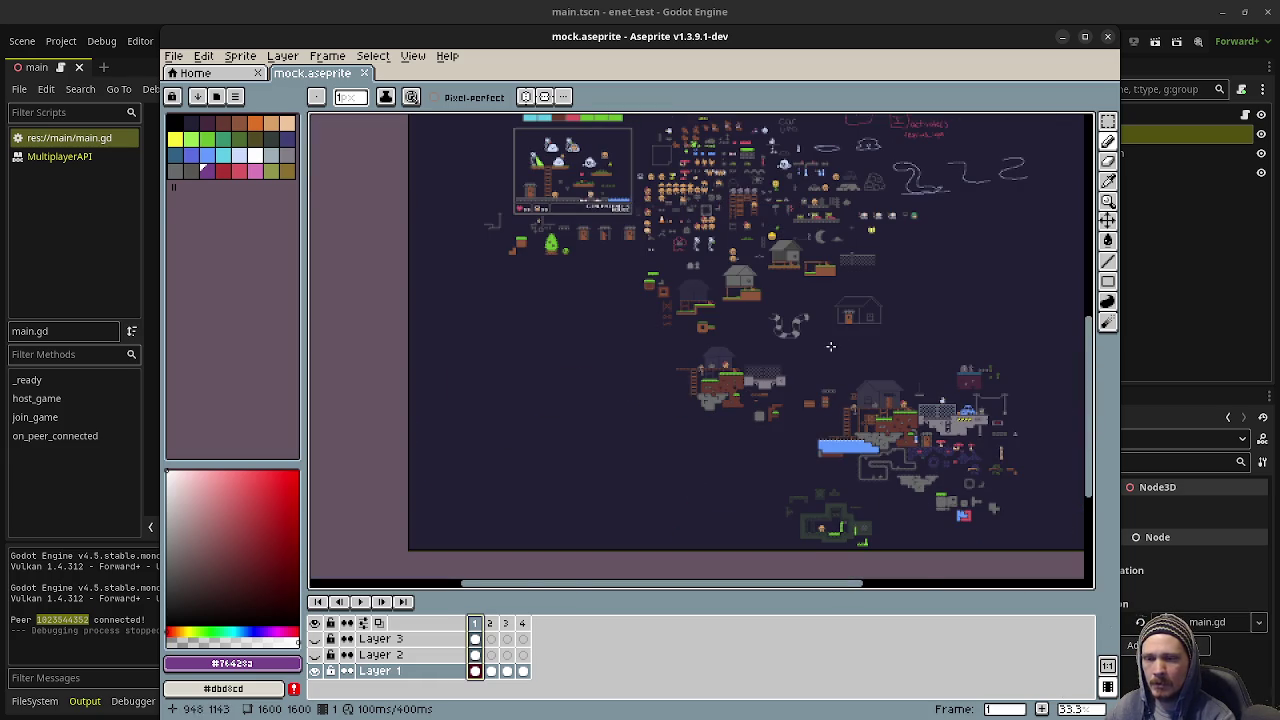
scroll(830, 346, "up", 3)
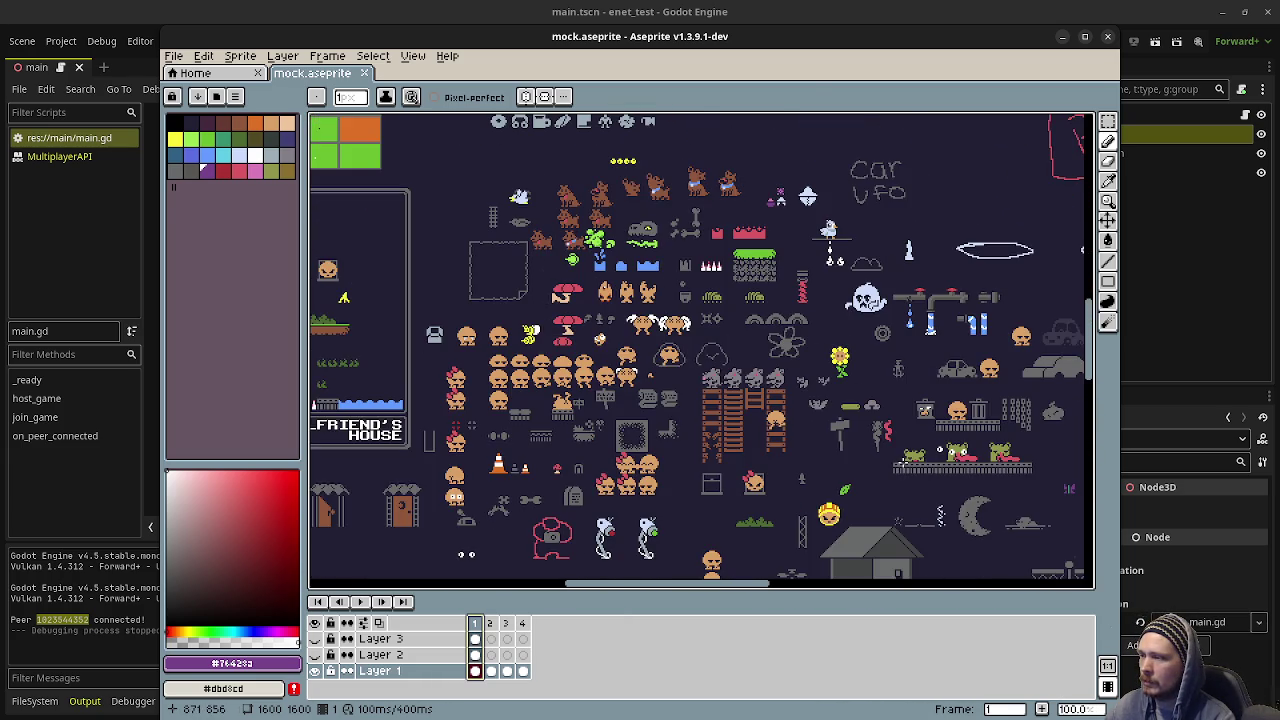
left_click_drag(886, 420, 884, 450)
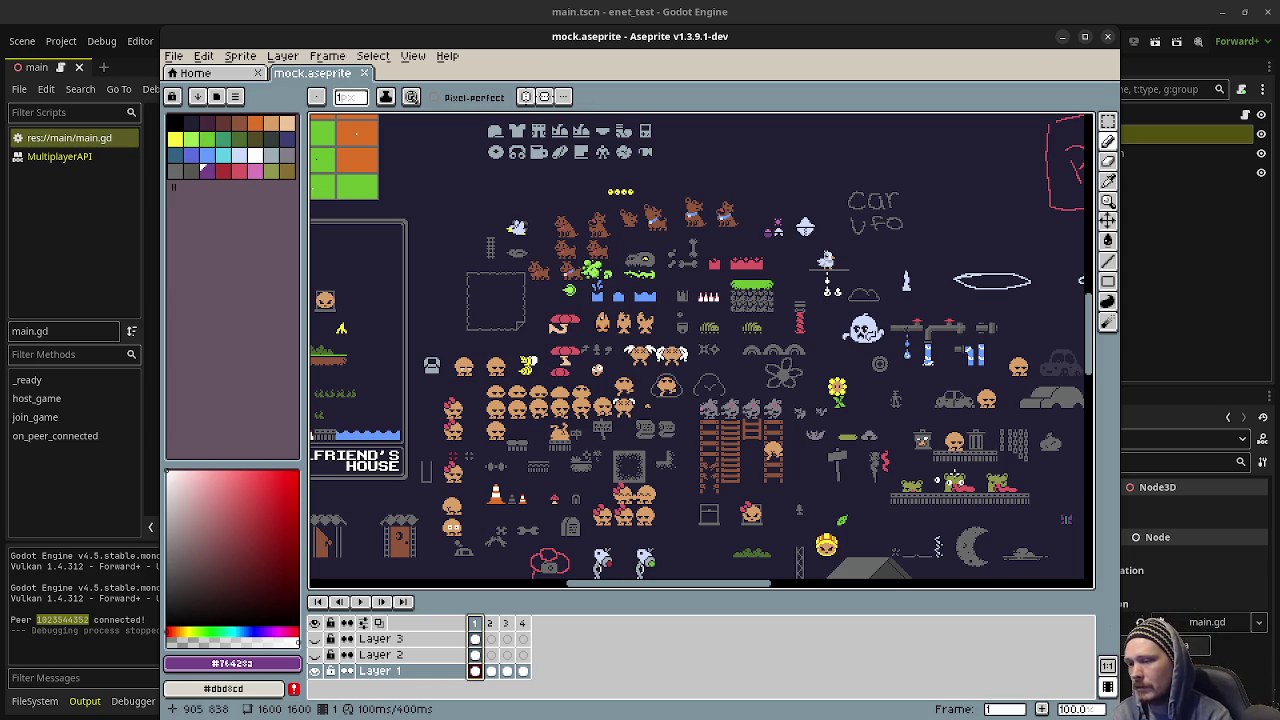
scroll(969, 481, "up", 2)
scroll(918, 381, "up", 2)
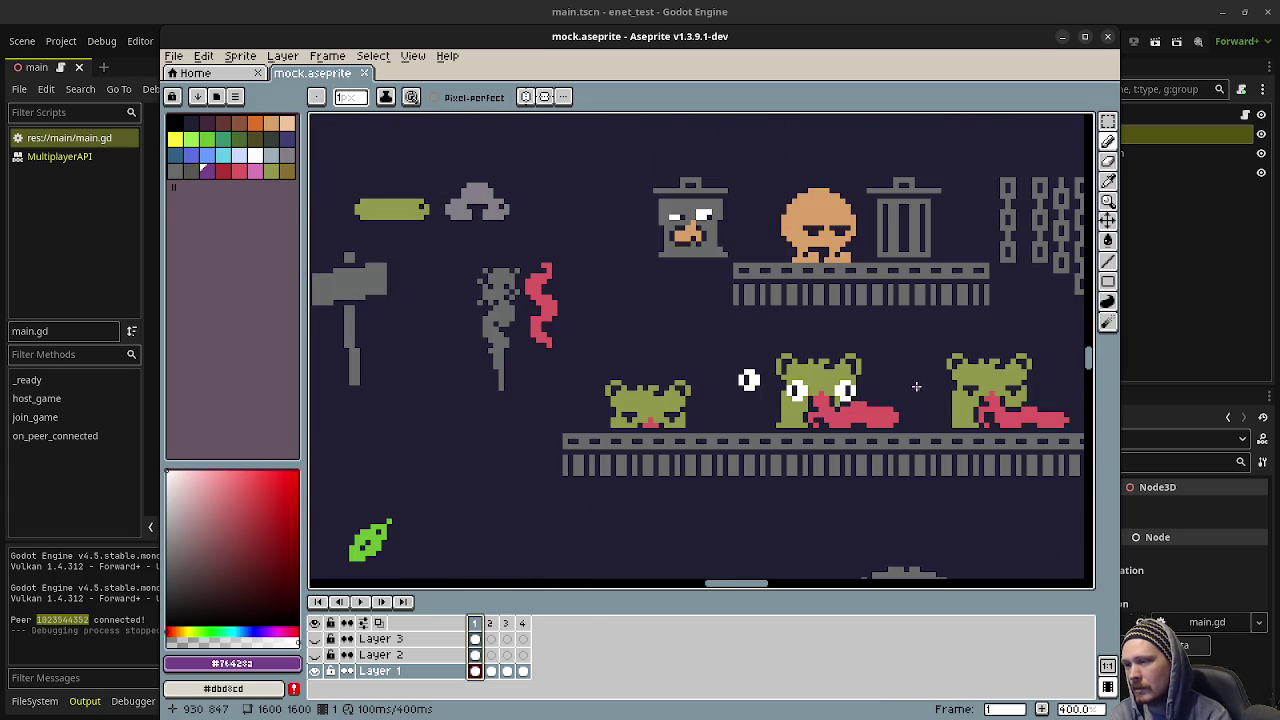
left_click_drag(918, 381, 839, 401)
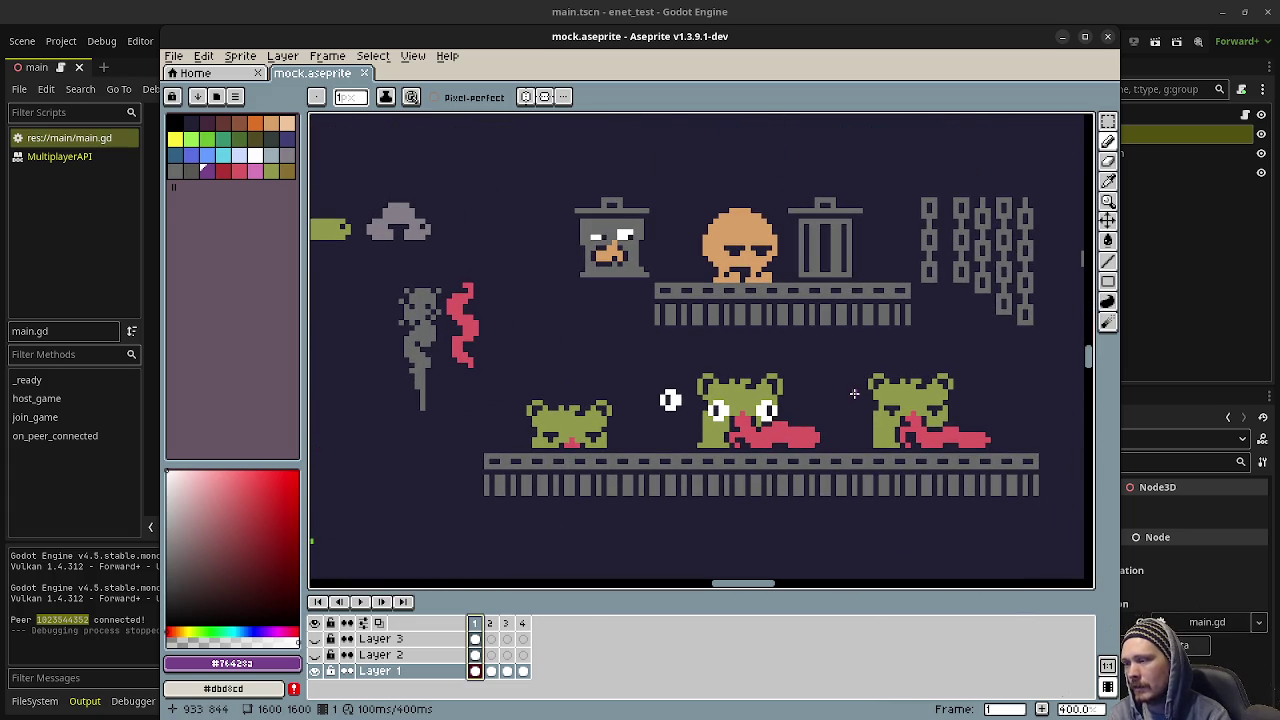
scroll(813, 371, "down", 4)
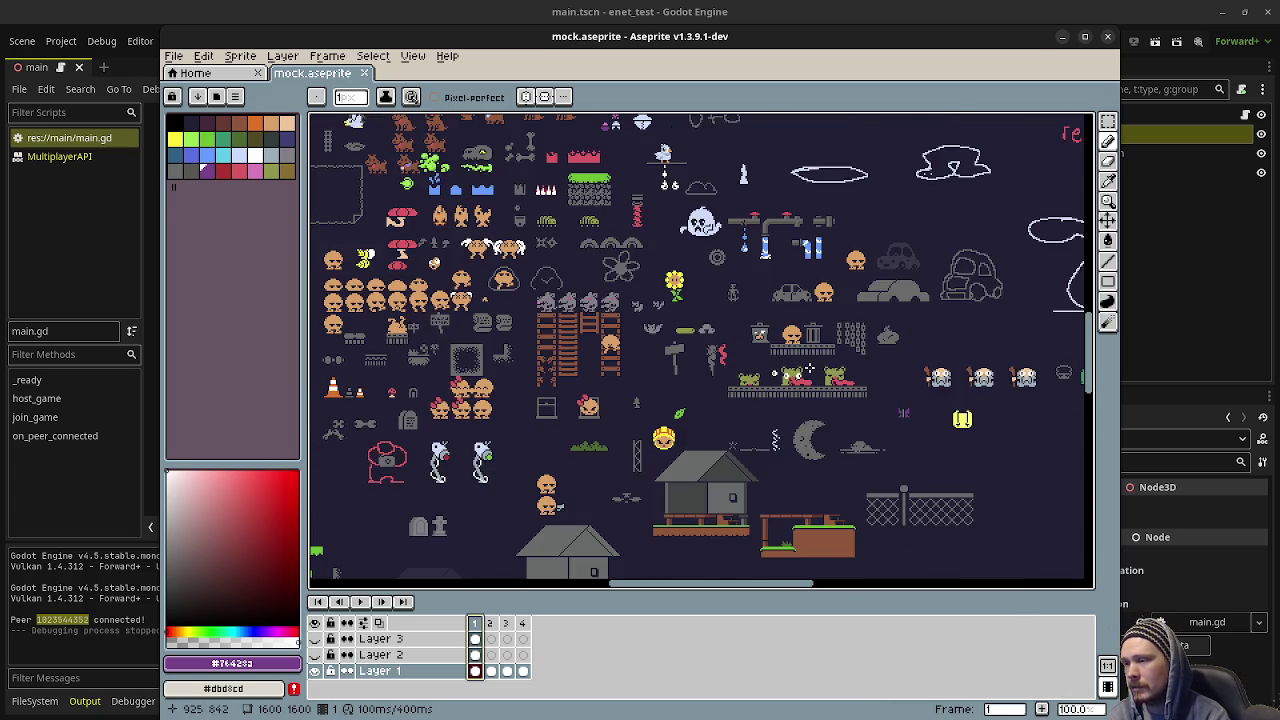
scroll(780, 395, "down", 1)
scroll(748, 414, "up", 2)
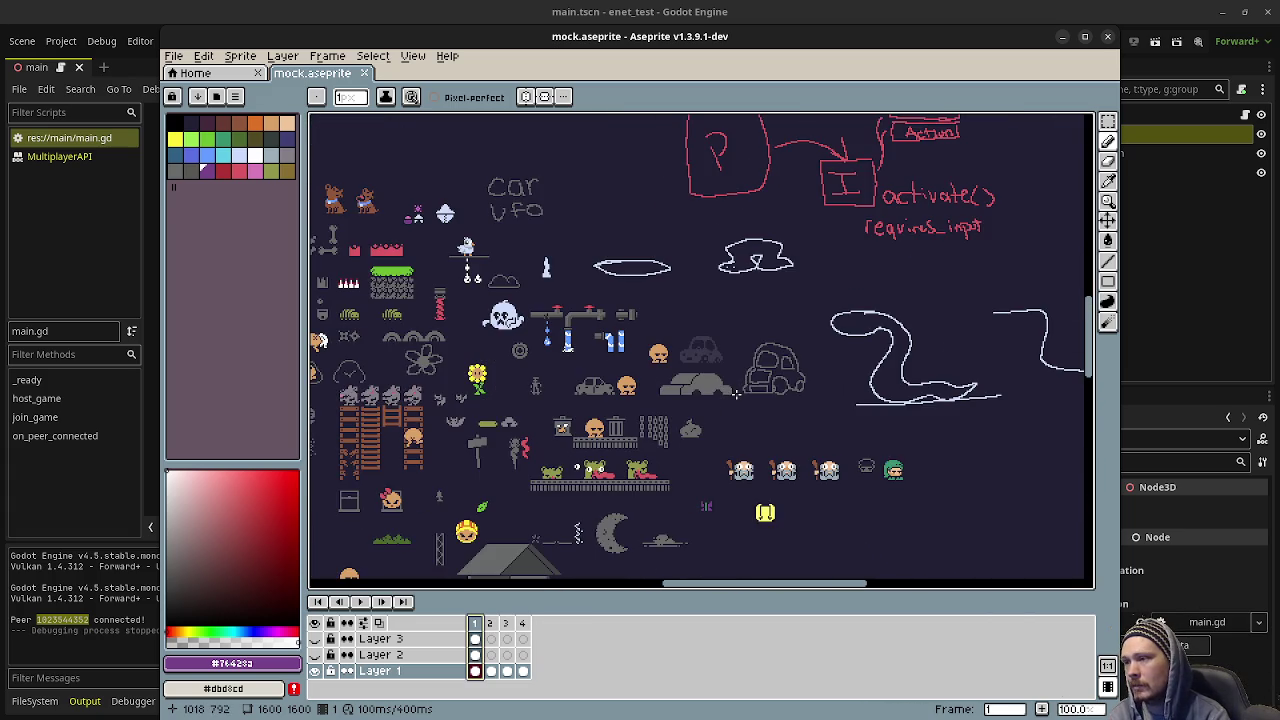
scroll(748, 414, "left", 10)
scroll(748, 414, "down", 3)
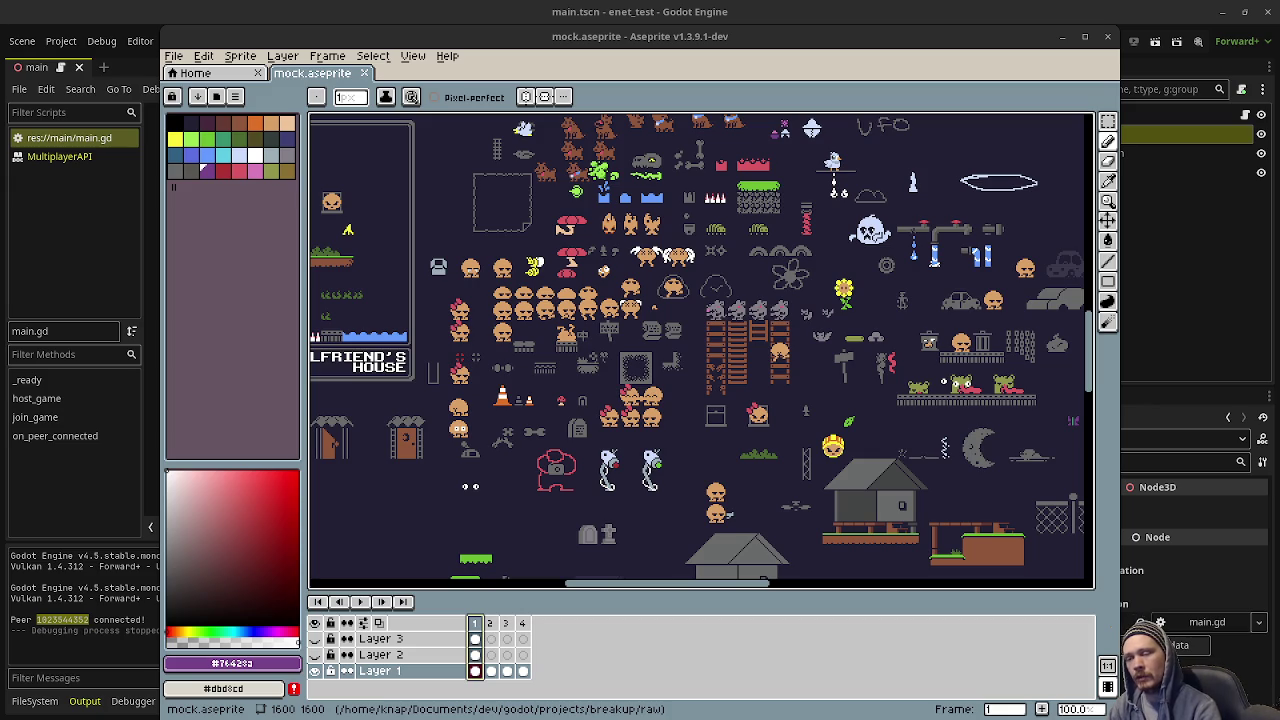
scroll(885, 527, "up", 3)
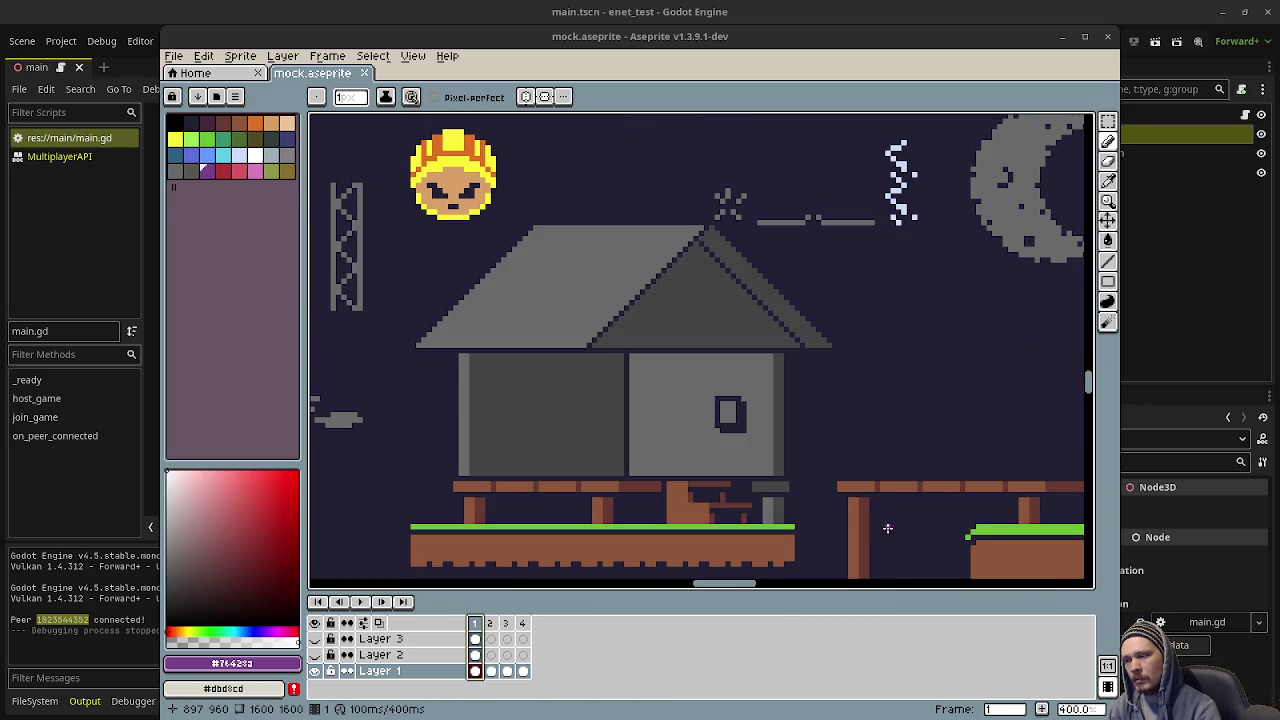
scroll(888, 529, "down", 3)
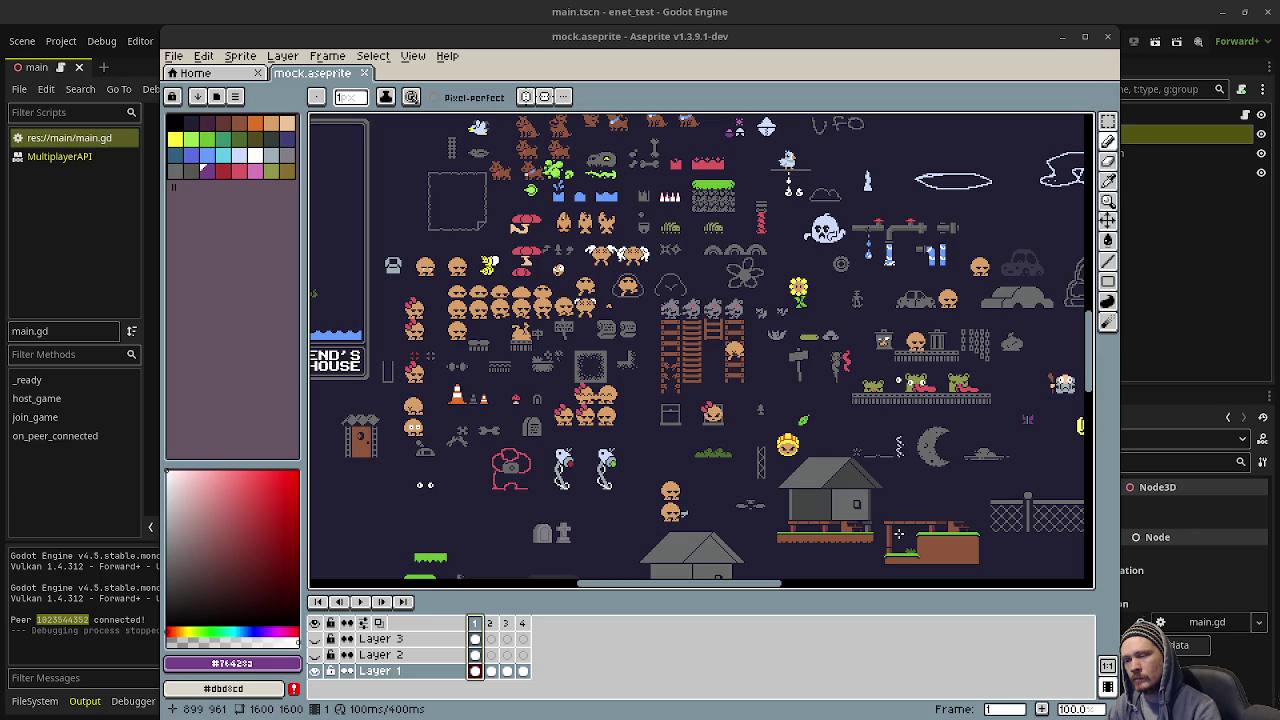